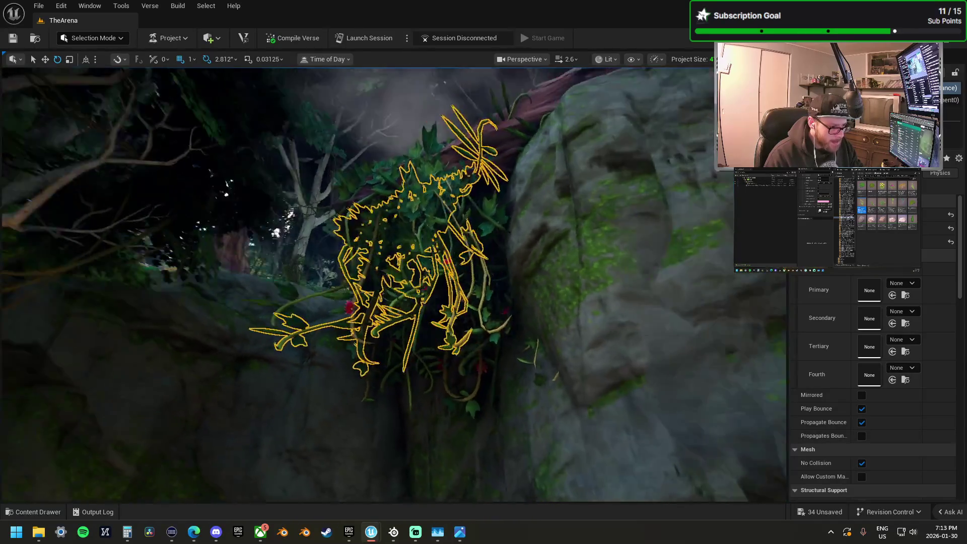
# Step: Rotate the hanging vines over the waterfall rock, scale them up to hang lower, then turn them about 8 degrees more
pyautogui.press('w')
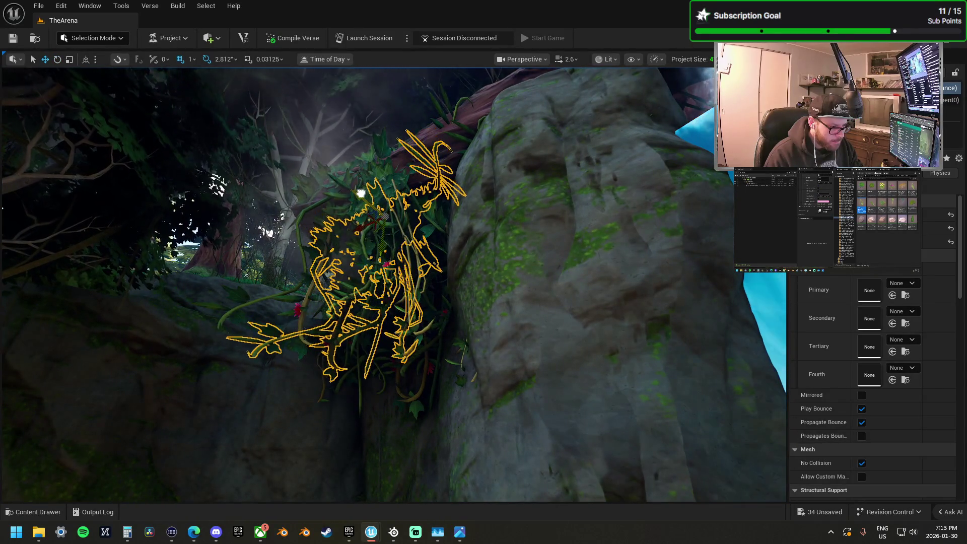
pyautogui.click(526, 188)
pyautogui.press('Escape')
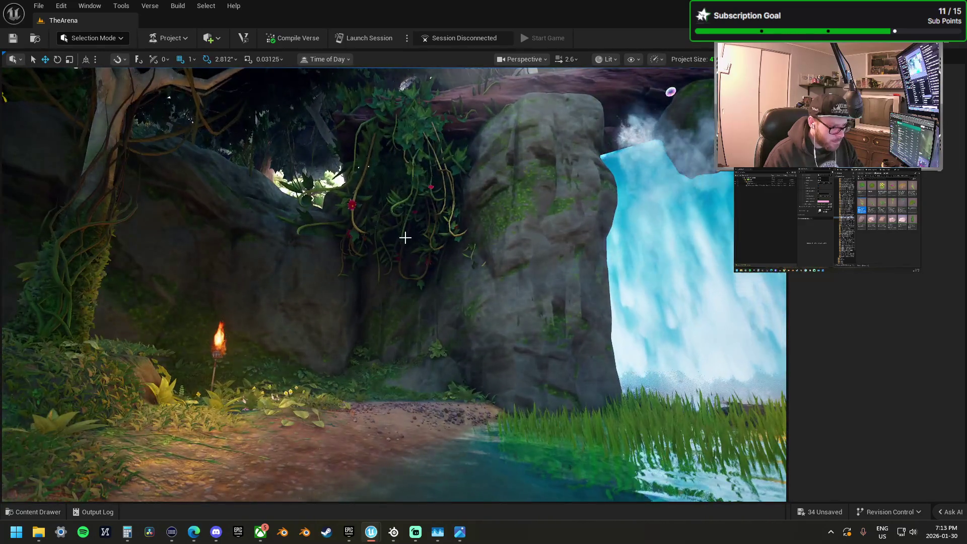
pyautogui.click(406, 237)
pyautogui.press('e')
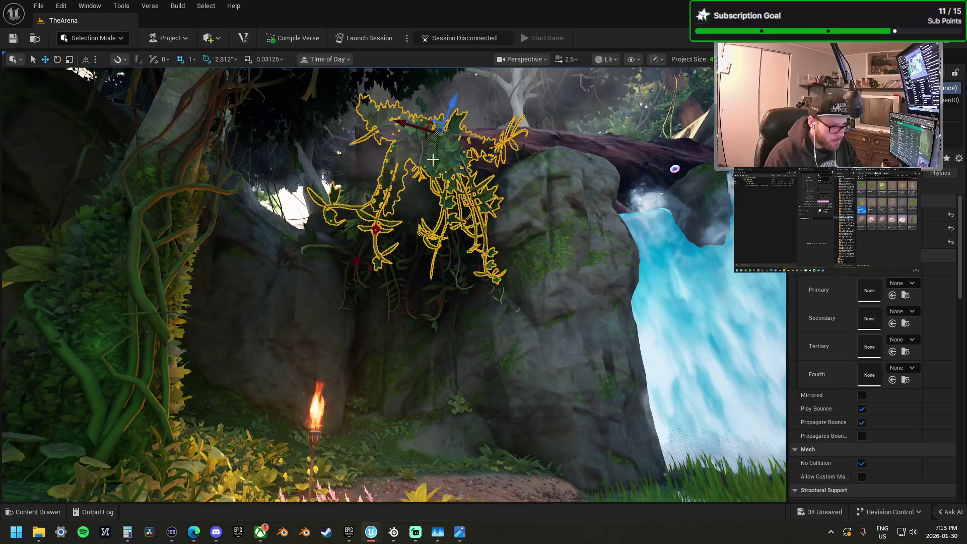
pyautogui.moveTo(451, 116); pyautogui.dragTo(443, 151)
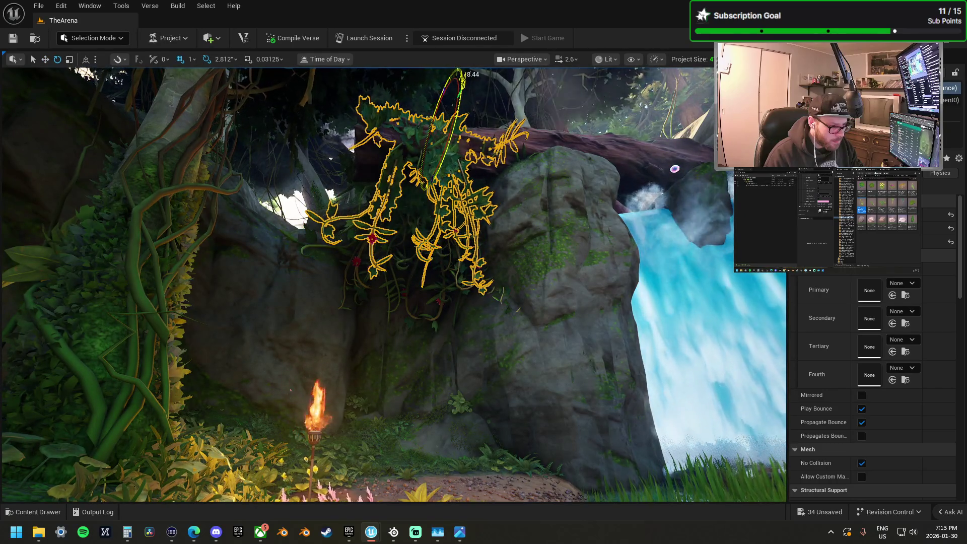
pyautogui.press('r')
pyautogui.moveTo(451, 108)
pyautogui.mouseDown()
pyautogui.moveTo(455, 128)
pyautogui.moveTo(395, 122)
pyautogui.moveTo(462, 147)
pyautogui.mouseUp()
pyautogui.moveTo(470, 181)
pyautogui.mouseDown()
pyautogui.moveTo(496, 187)
pyautogui.moveTo(500, 152)
pyautogui.mouseUp()
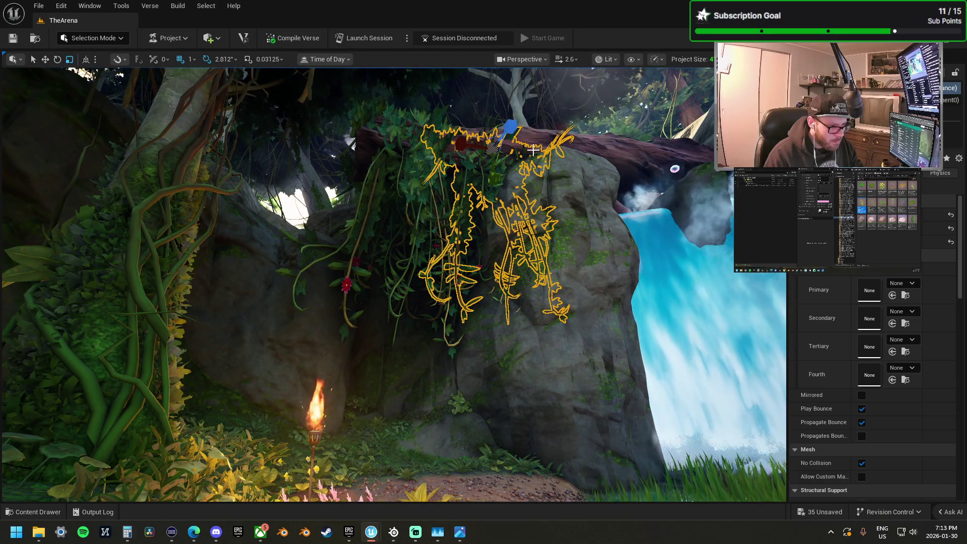
pyautogui.click(510, 132)
pyautogui.scroll(5, 393, 282)
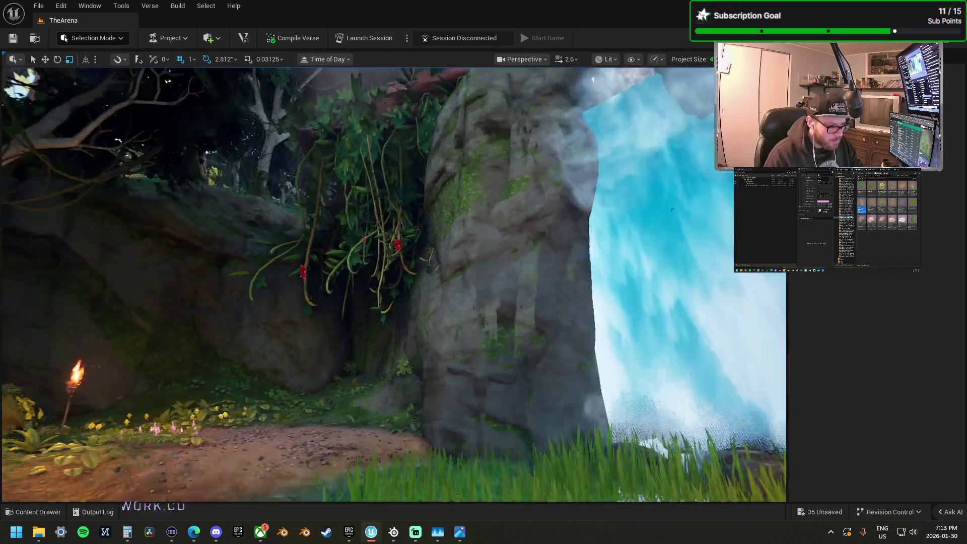
pyautogui.scroll(-5, 471, 165)
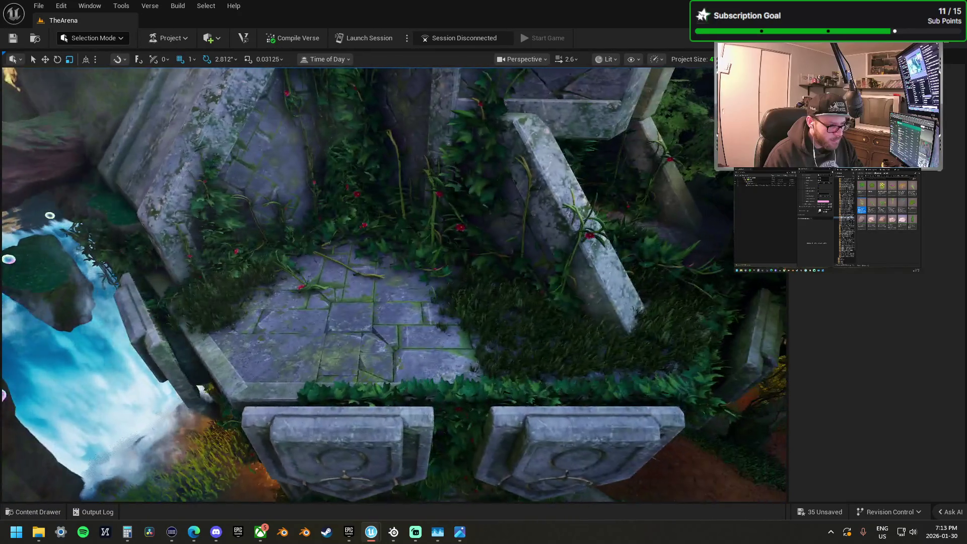
pyautogui.scroll(-5, 394, 284)
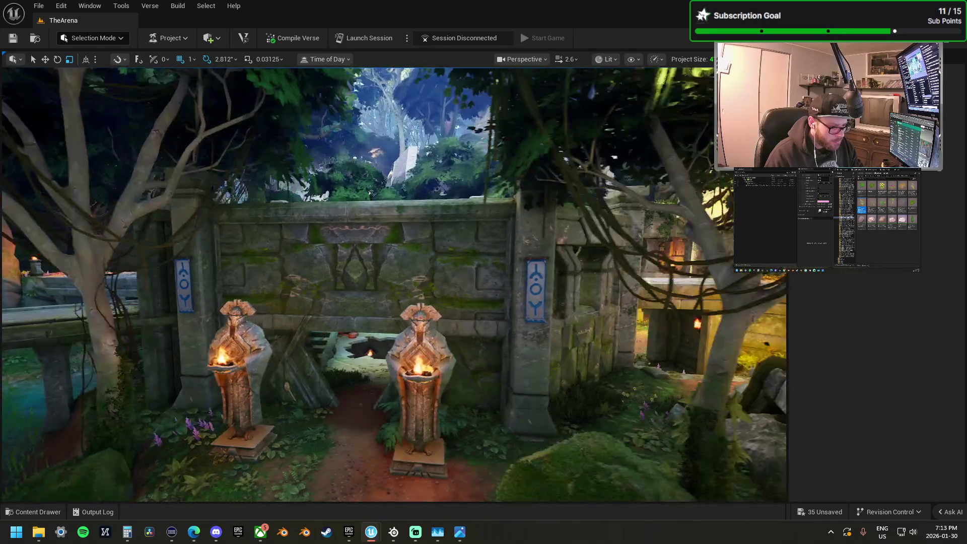
pyautogui.press('w')
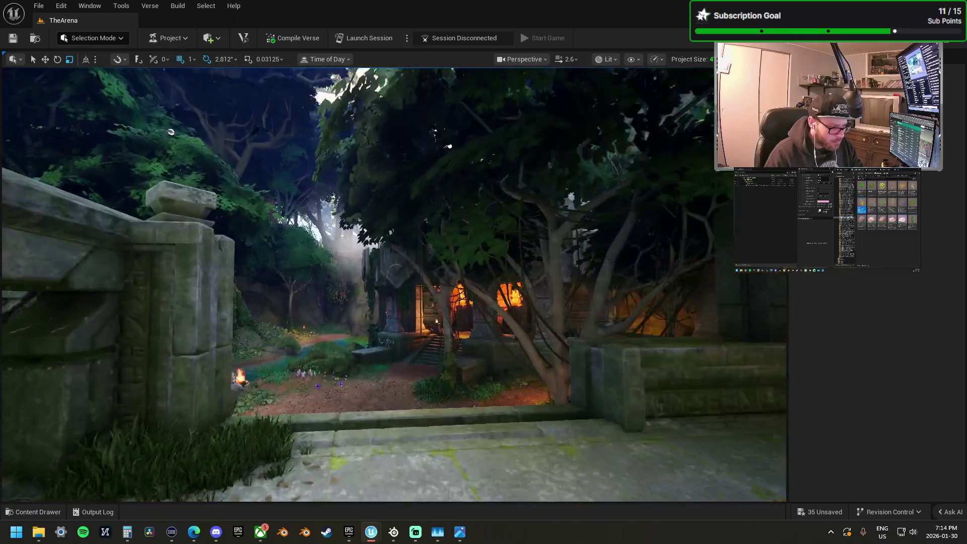
pyautogui.moveTo(635, 160); pyautogui.dragTo(602, 159)
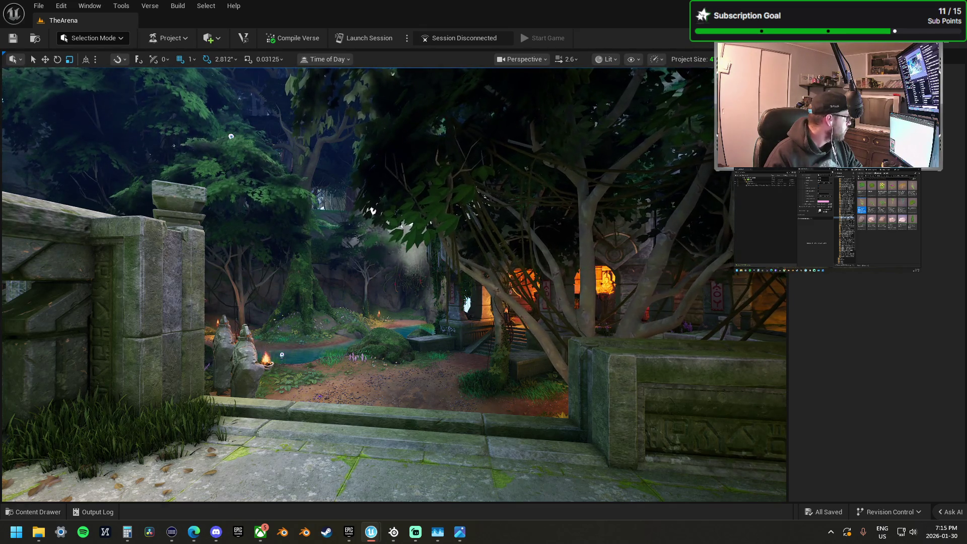
# Step: Switch briefly to the web browser, then bring focus back to the editor
pyautogui.hotkey('alt', 'Tab')
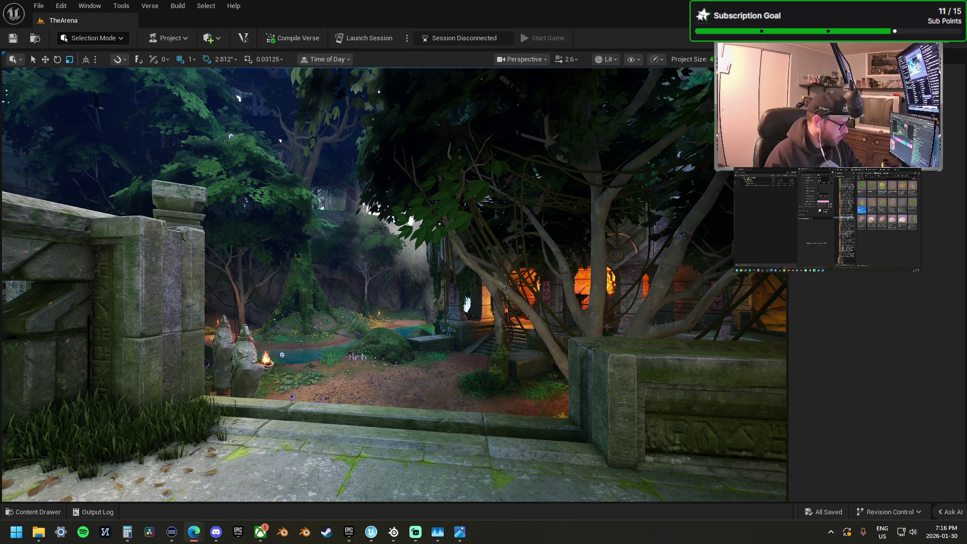
pyautogui.click(426, 348)
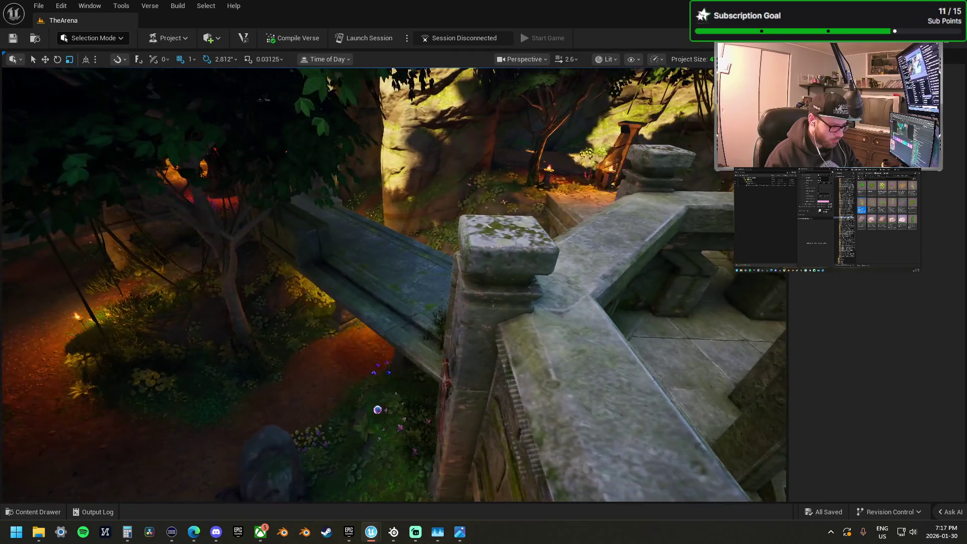
# Step: Fly the view over the stone railing and select all the pickup devices together
pyautogui.moveTo(376, 409); pyautogui.dragTo(375, 410)
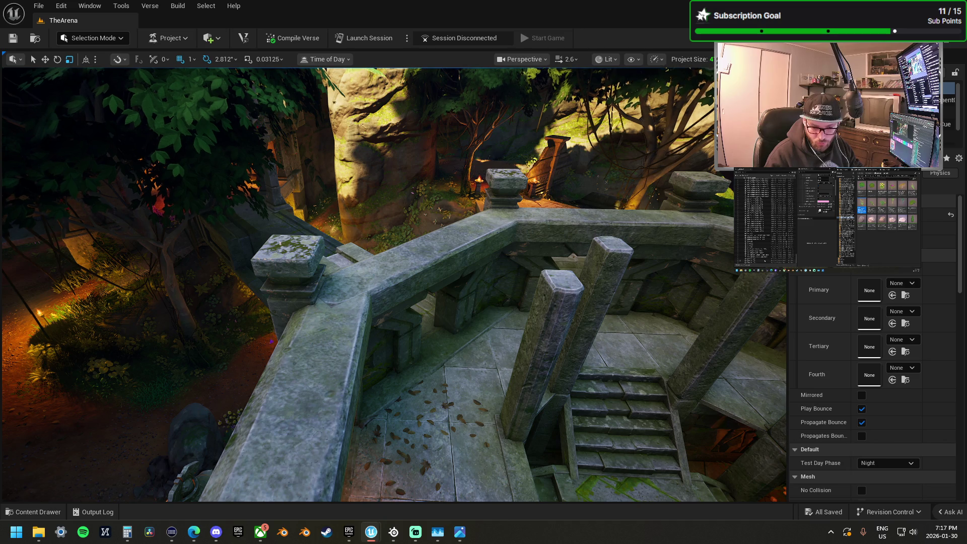
pyautogui.hotkey('ctrl', 'a')
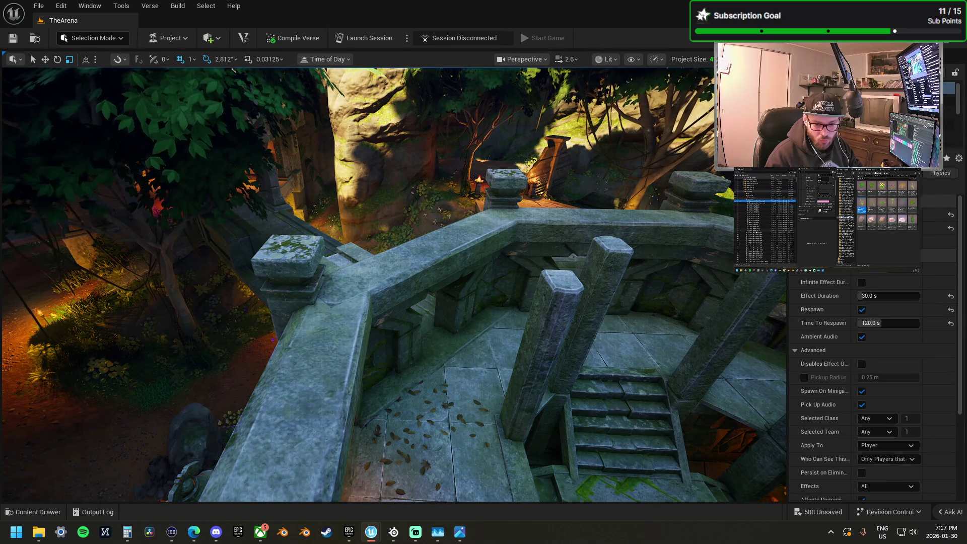
pyautogui.press('f')
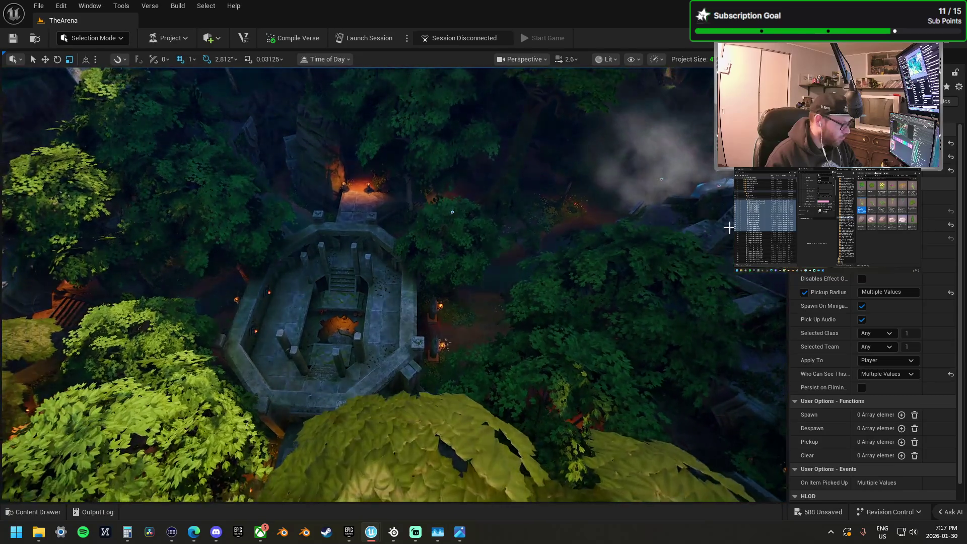
# Step: Select the glowing green pickup in the tree canopy and carry it down toward the ruins
pyautogui.scroll(3, 393, 285)
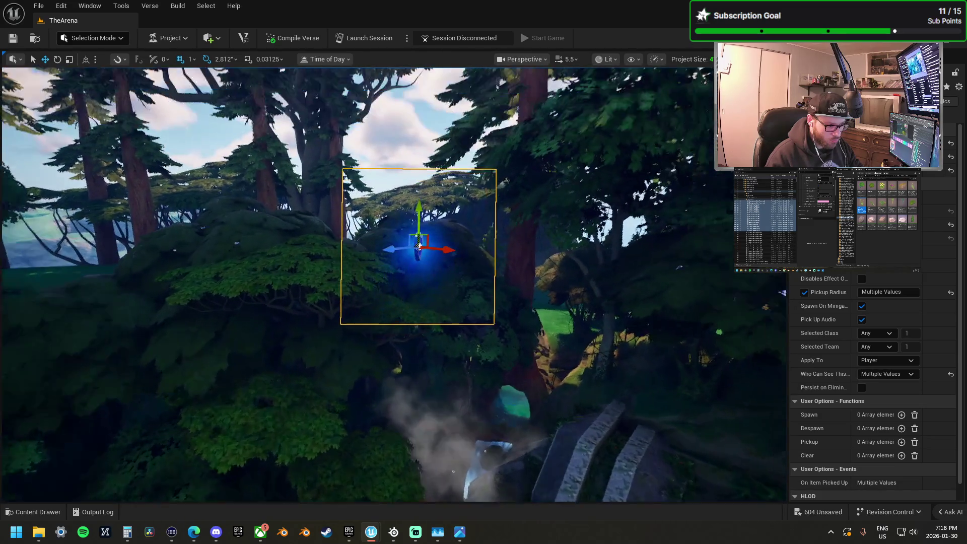
pyautogui.click(415, 255)
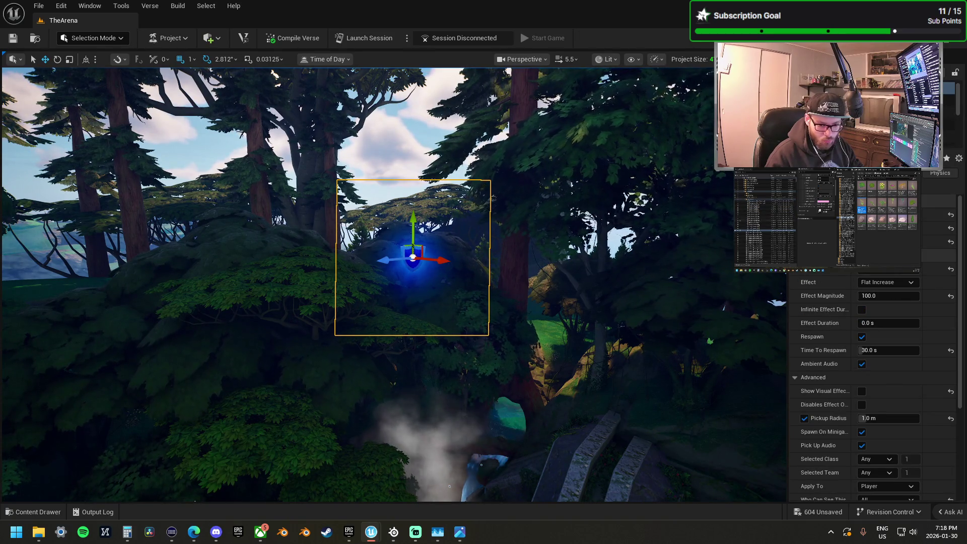
pyautogui.hotkey('shift', 'e')
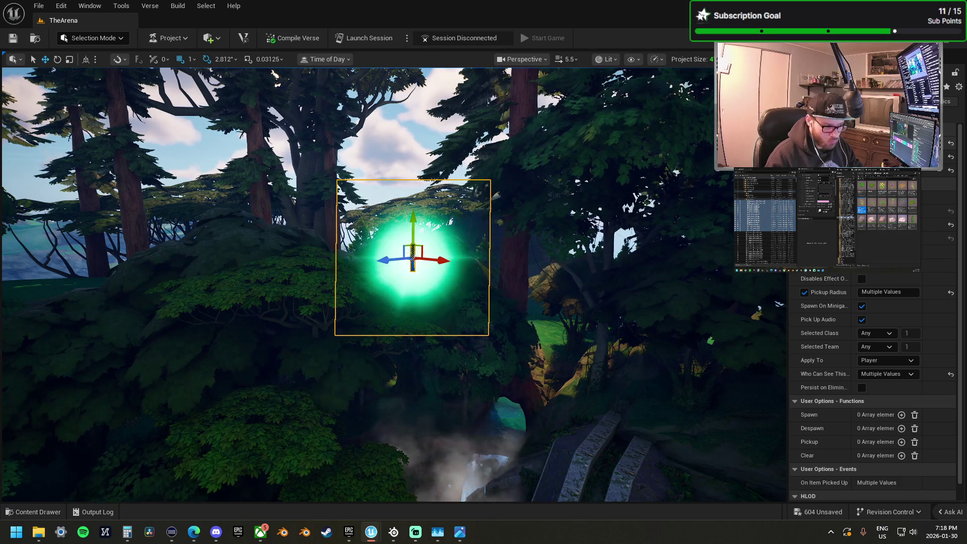
pyautogui.moveTo(412, 259); pyautogui.dragTo(433, 191)
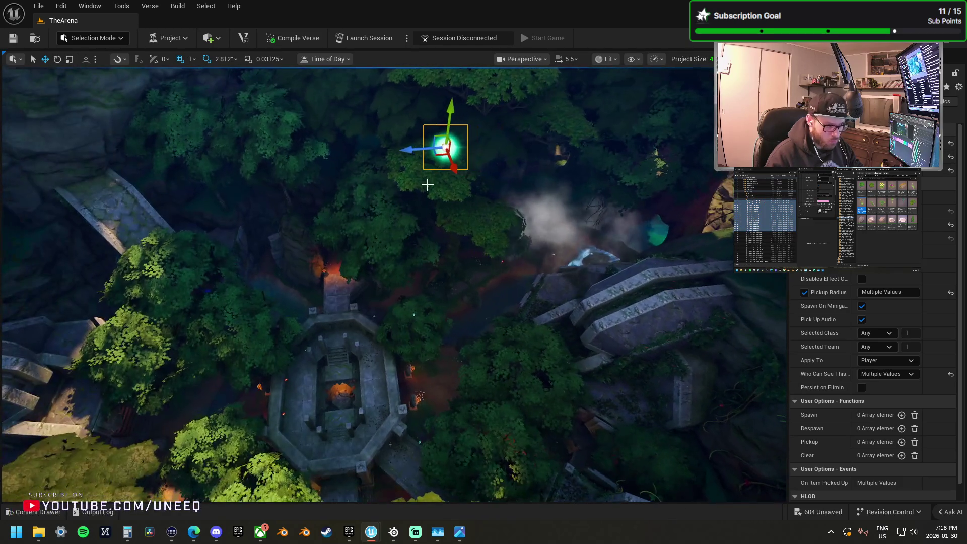
pyautogui.moveTo(376, 173)
pyautogui.mouseDown()
pyautogui.moveTo(370, 257)
pyautogui.moveTo(345, 313)
pyautogui.moveTo(501, 233)
pyautogui.moveTo(242, 225)
pyautogui.moveTo(45, 85)
pyautogui.moveTo(259, 216)
pyautogui.moveTo(297, 211)
pyautogui.moveTo(295, 228)
pyautogui.moveTo(366, 279)
pyautogui.mouseUp()
# Step: Drop the pickup onto the lower ruins floor near the stairs, and copy the shield pickup beside the wall
pyautogui.moveTo(404, 338)
pyautogui.mouseDown()
pyautogui.moveTo(430, 385)
pyautogui.moveTo(432, 259)
pyautogui.mouseUp()
pyautogui.press('f')
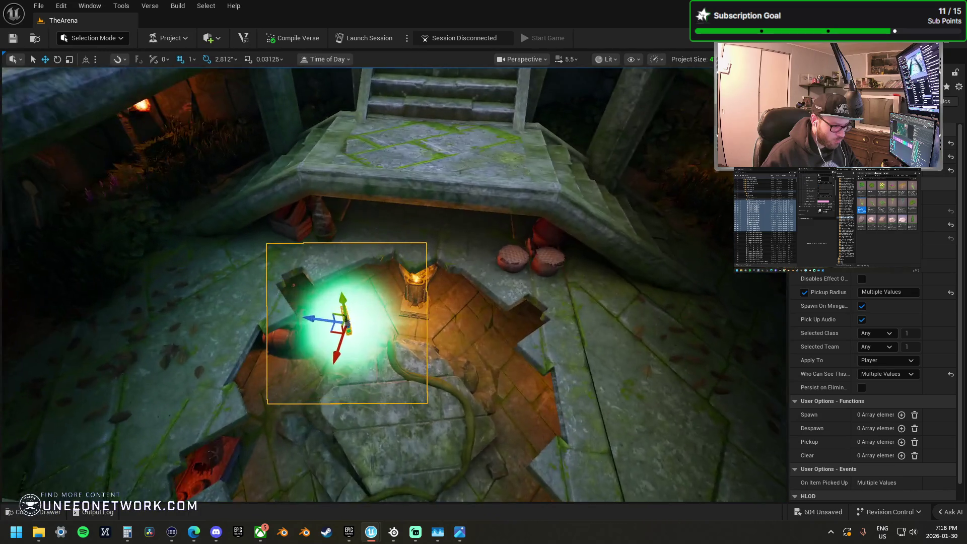
pyautogui.moveTo(334, 313)
pyautogui.mouseDown()
pyautogui.moveTo(356, 320)
pyautogui.moveTo(410, 270)
pyautogui.moveTo(388, 277)
pyautogui.moveTo(415, 267)
pyautogui.mouseUp()
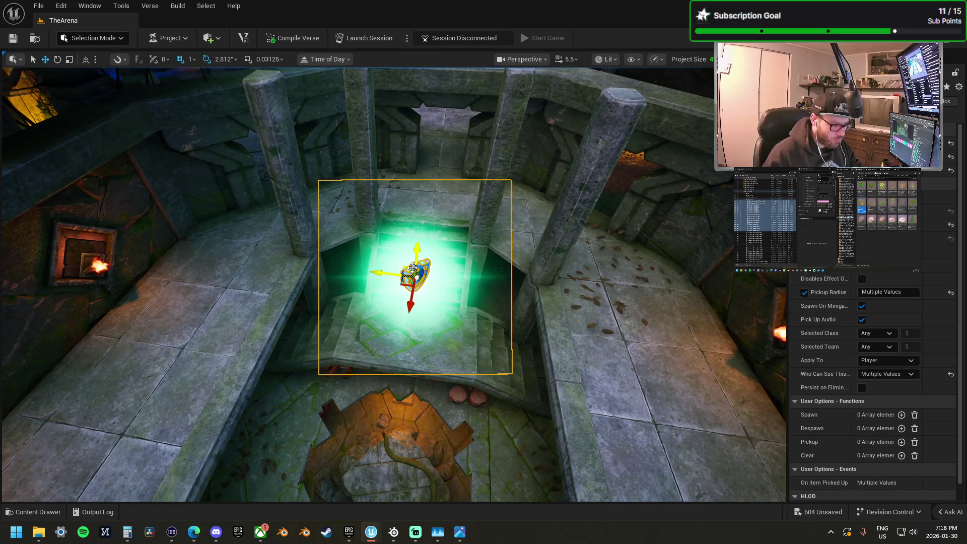
pyautogui.click(400, 272)
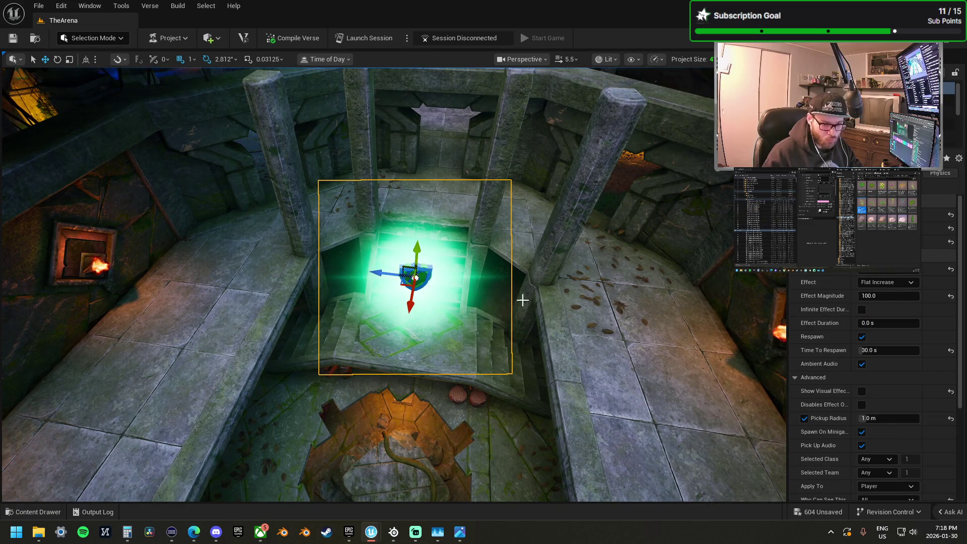
pyautogui.moveTo(389, 275)
pyautogui.mouseDown()
pyautogui.moveTo(721, 323)
pyautogui.moveTo(532, 451)
pyautogui.moveTo(686, 471)
pyautogui.moveTo(675, 385)
pyautogui.moveTo(682, 348)
pyautogui.moveTo(704, 395)
pyautogui.mouseUp()
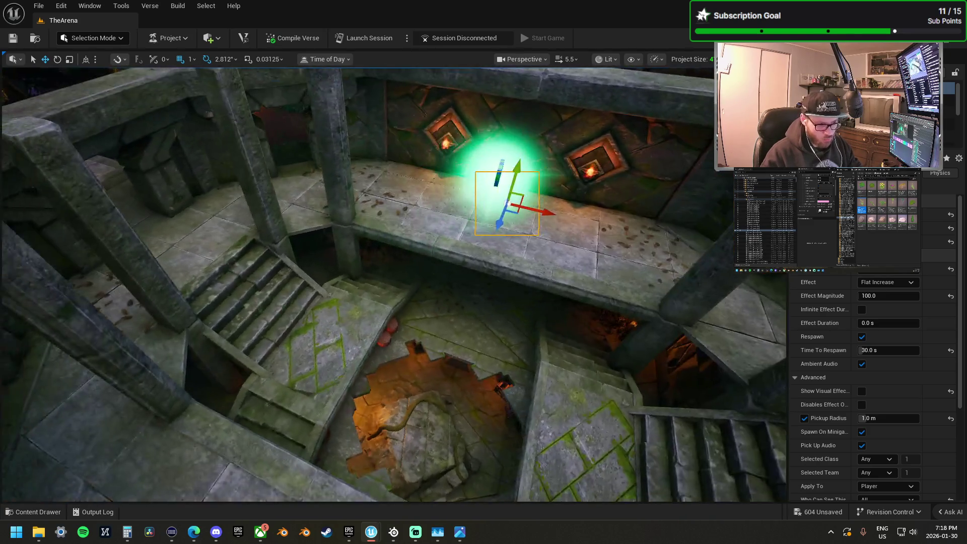
# Step: Place two copies of the green pickup further left on the ruins floor
pyautogui.moveTo(680, 340); pyautogui.dragTo(680, 340)
pyautogui.click(592, 245)
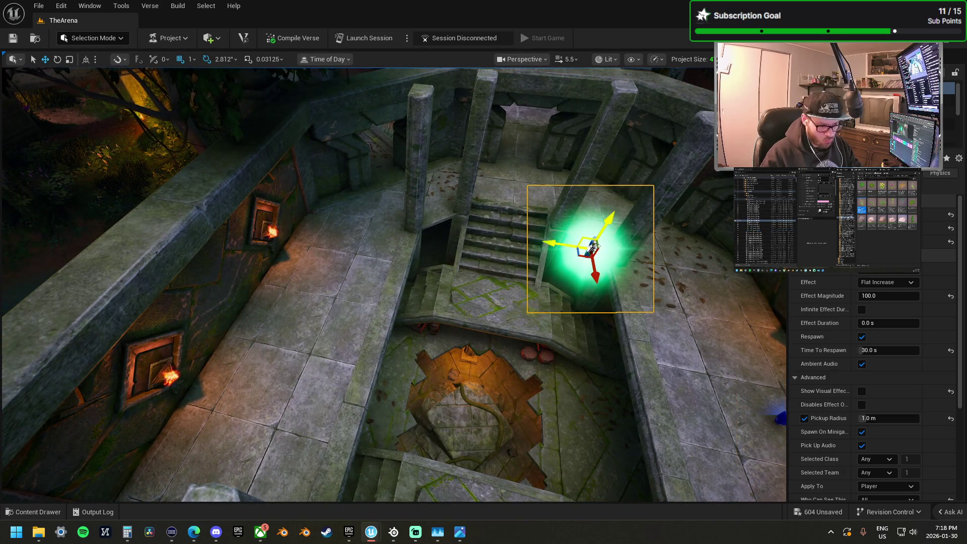
pyautogui.moveTo(559, 244)
pyautogui.mouseDown()
pyautogui.moveTo(252, 199)
pyautogui.moveTo(297, 317)
pyautogui.moveTo(263, 297)
pyautogui.mouseUp()
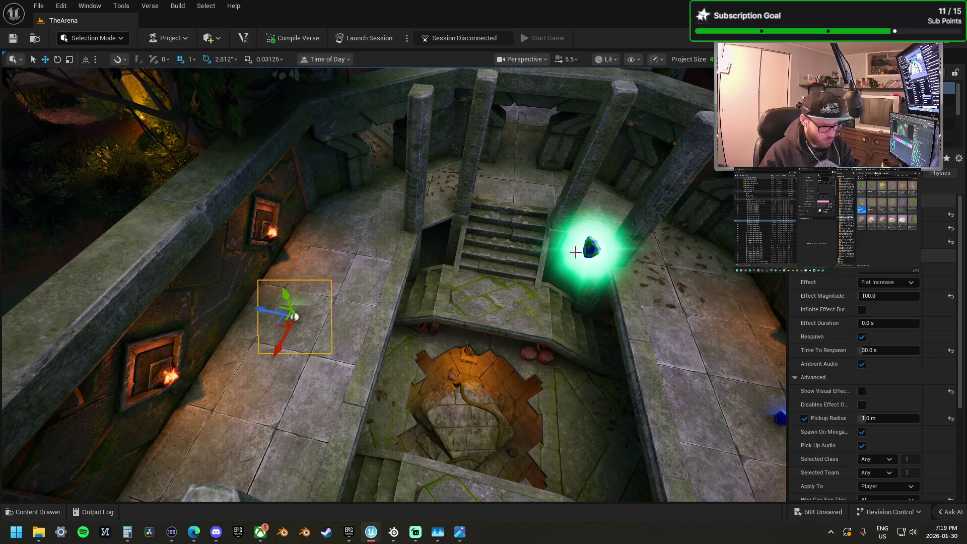
pyautogui.click(591, 247)
pyautogui.moveTo(559, 244)
pyautogui.mouseDown()
pyautogui.moveTo(320, 208)
pyautogui.moveTo(300, 306)
pyautogui.mouseUp()
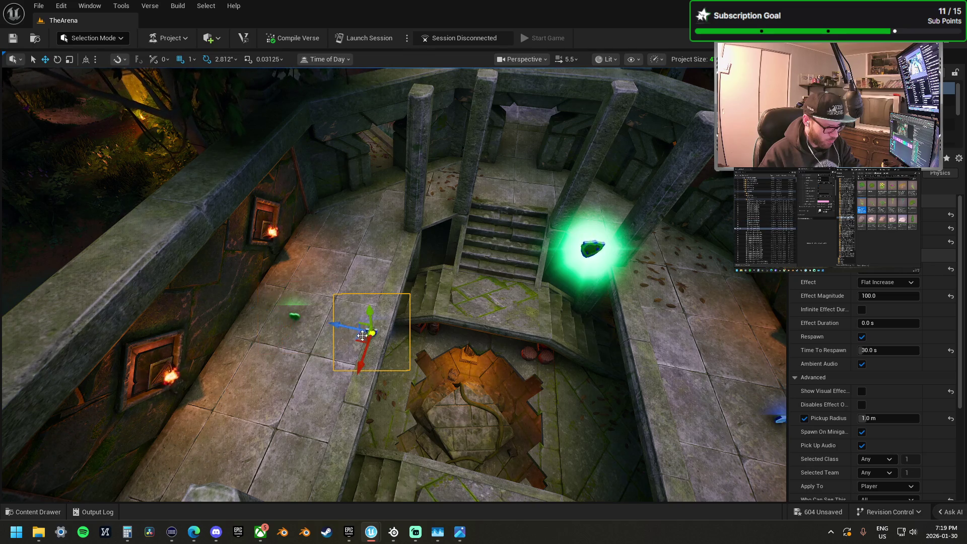
pyautogui.moveTo(345, 325)
pyautogui.mouseDown()
pyautogui.moveTo(283, 313)
pyautogui.moveTo(496, 227)
pyautogui.moveTo(513, 180)
pyautogui.mouseUp()
# Step: Slide the glowing green pickup across the arena onto the stone pillar cap
pyautogui.click(593, 243)
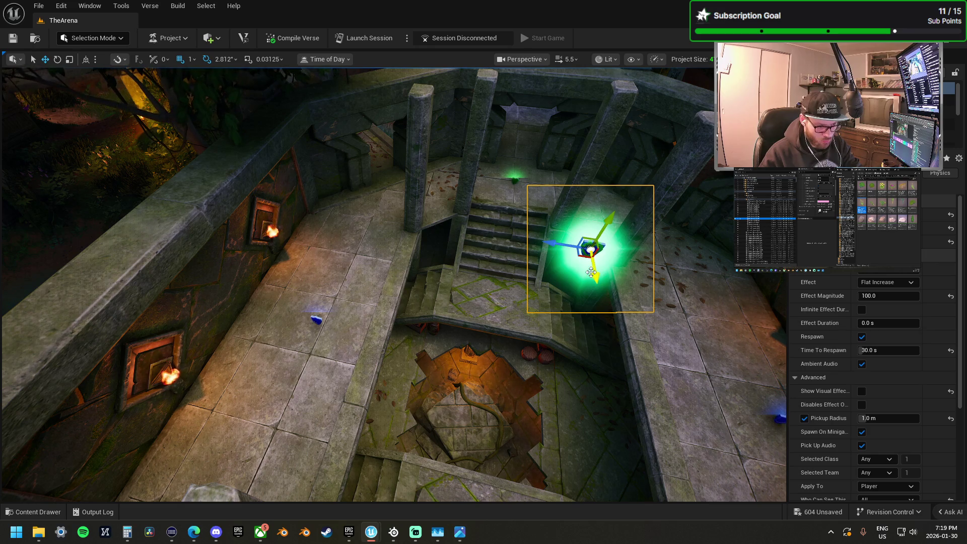
pyautogui.moveTo(595, 273)
pyautogui.mouseDown()
pyautogui.moveTo(556, 208)
pyautogui.moveTo(484, 247)
pyautogui.mouseUp()
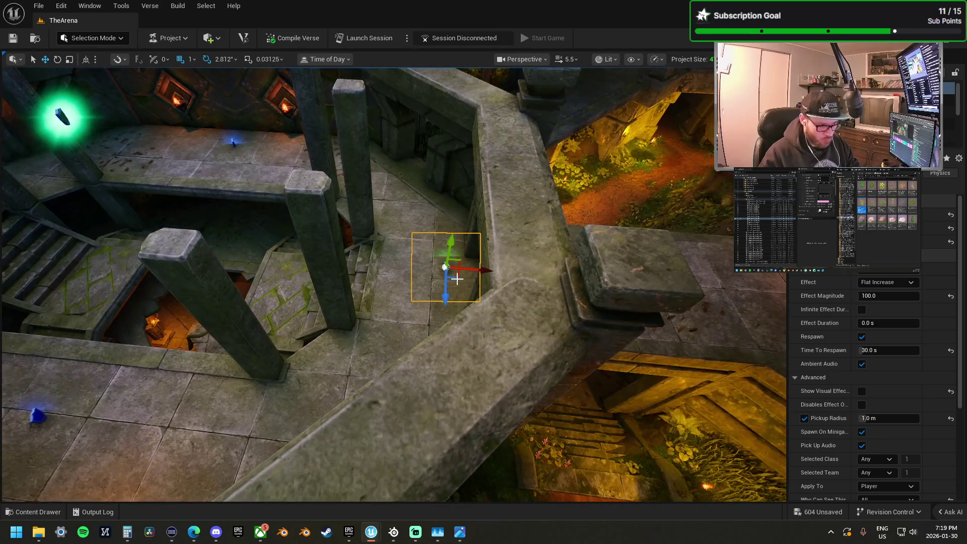
pyautogui.moveTo(446, 288)
pyautogui.mouseDown()
pyautogui.moveTo(344, 261)
pyautogui.moveTo(546, 255)
pyautogui.moveTo(551, 264)
pyautogui.mouseUp()
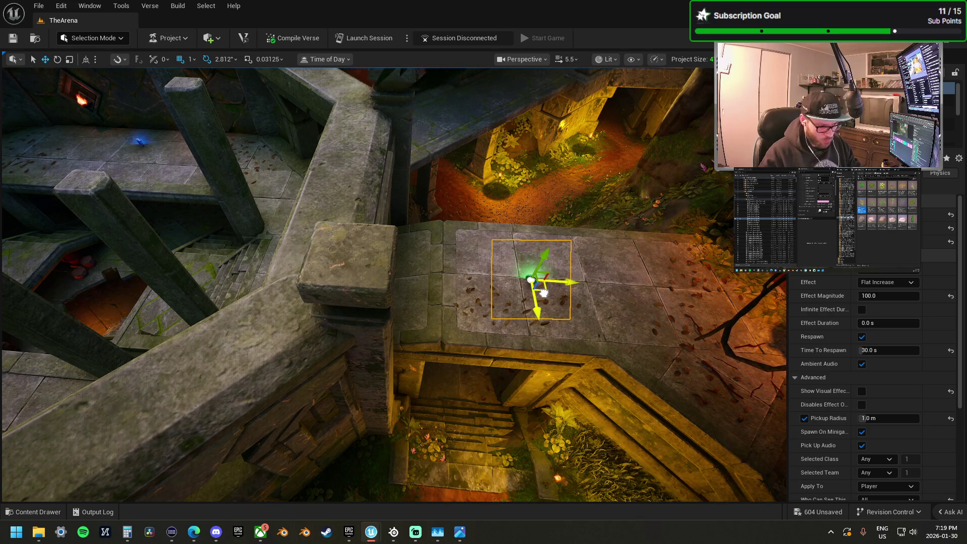
# Step: Fly over the railing and select the green pickup on the bridge
pyautogui.moveTo(550, 240)
pyautogui.mouseDown()
pyautogui.moveTo(353, 261)
pyautogui.moveTo(325, 286)
pyautogui.mouseUp()
pyautogui.click(365, 252)
pyautogui.click(347, 289)
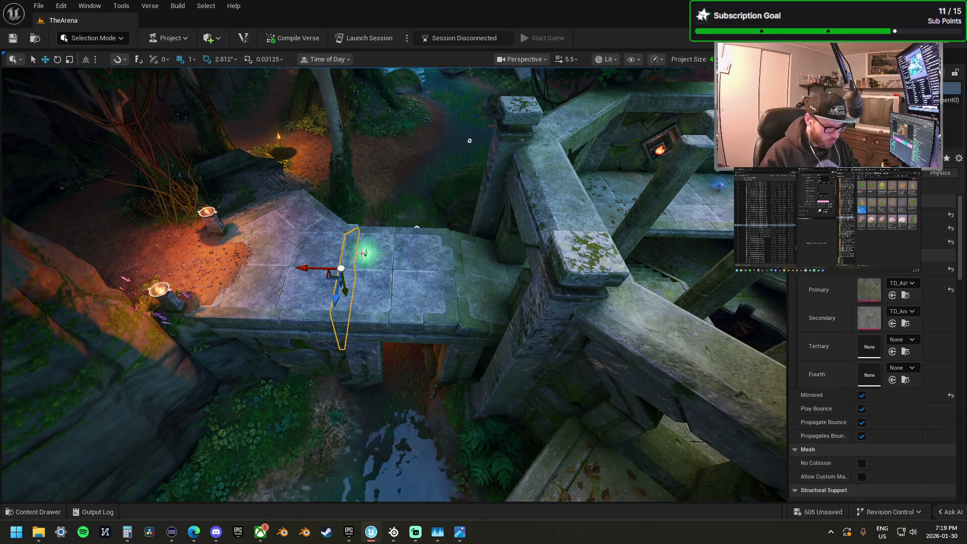
# Step: Move the green pickup left along the bridge floor, then select both blue pickups in the arena
pyautogui.click(370, 262)
pyautogui.moveTo(372, 263)
pyautogui.mouseDown()
pyautogui.moveTo(351, 275)
pyautogui.moveTo(337, 247)
pyautogui.moveTo(244, 215)
pyautogui.moveTo(291, 217)
pyautogui.mouseUp()
pyautogui.click(245, 215)
pyautogui.click(674, 237)
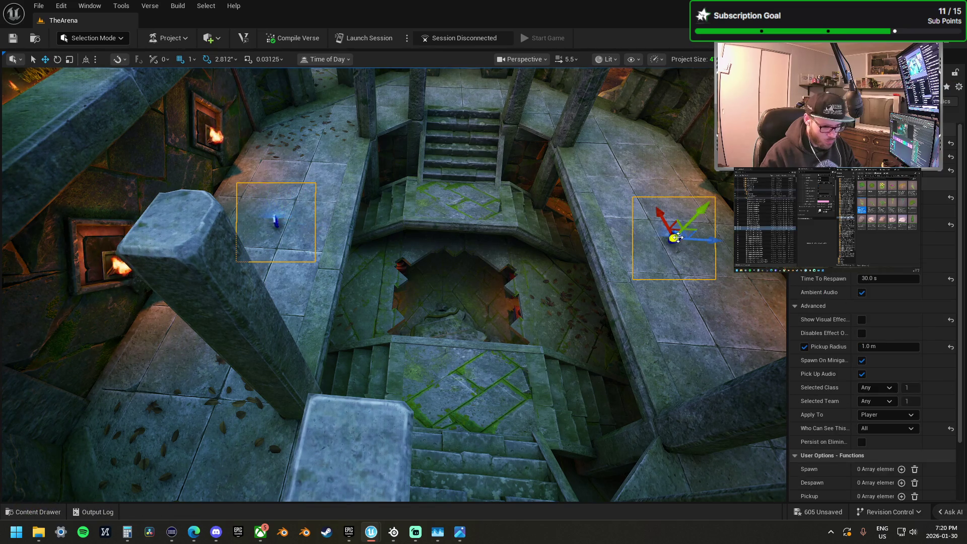
# Step: Slide both blue pickups along the ledge, then duplicate the green pickup out onto the walkway
pyautogui.moveTo(707, 205)
pyautogui.mouseDown()
pyautogui.moveTo(717, 193)
pyautogui.moveTo(616, 230)
pyautogui.mouseUp()
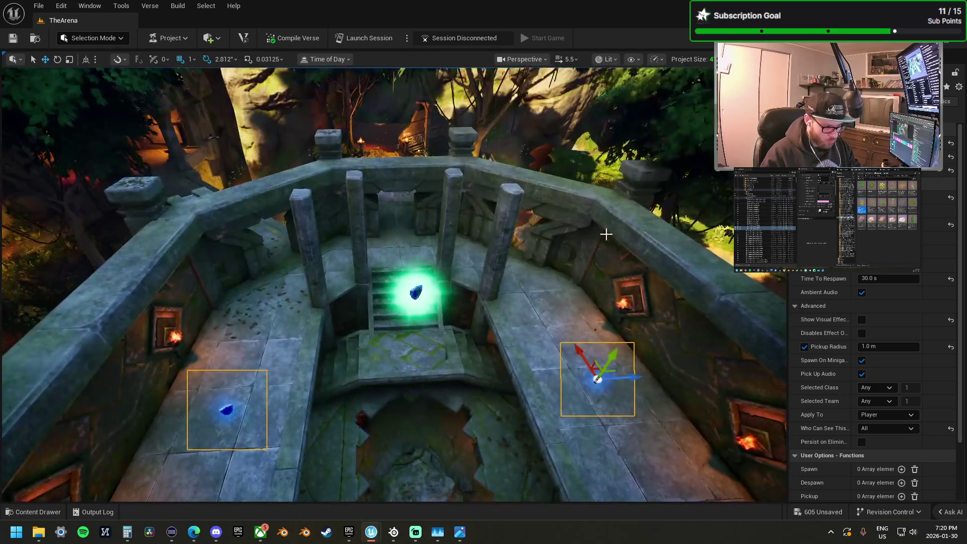
pyautogui.click(416, 291)
pyautogui.moveTo(415, 291)
pyautogui.mouseDown()
pyautogui.moveTo(373, 302)
pyautogui.moveTo(295, 287)
pyautogui.mouseUp()
pyautogui.moveTo(225, 259)
pyautogui.mouseDown()
pyautogui.moveTo(450, 275)
pyautogui.moveTo(663, 315)
pyautogui.moveTo(667, 253)
pyautogui.mouseUp()
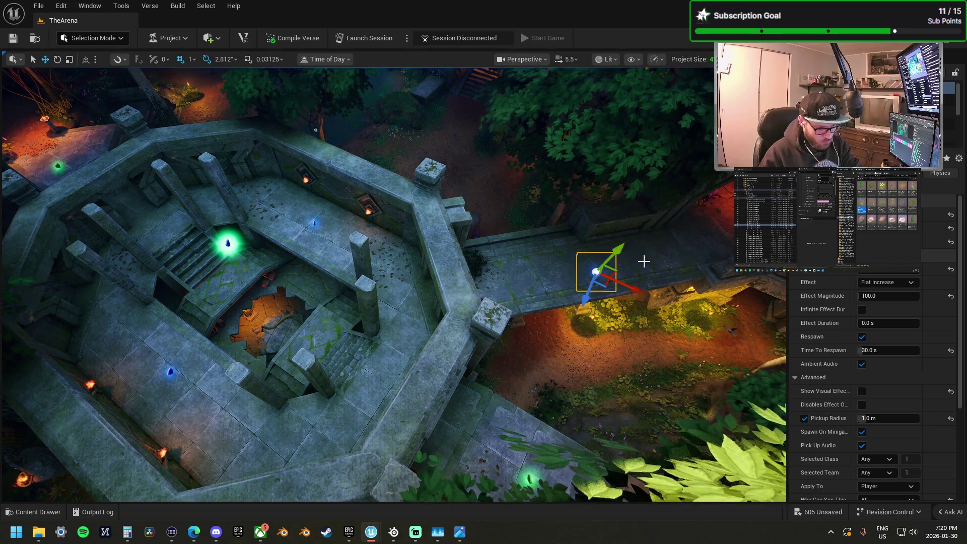
# Step: Move the copied pickup down the walkway to the arena's inner edge and up onto the ledge
pyautogui.moveTo(602, 273); pyautogui.dragTo(603, 278)
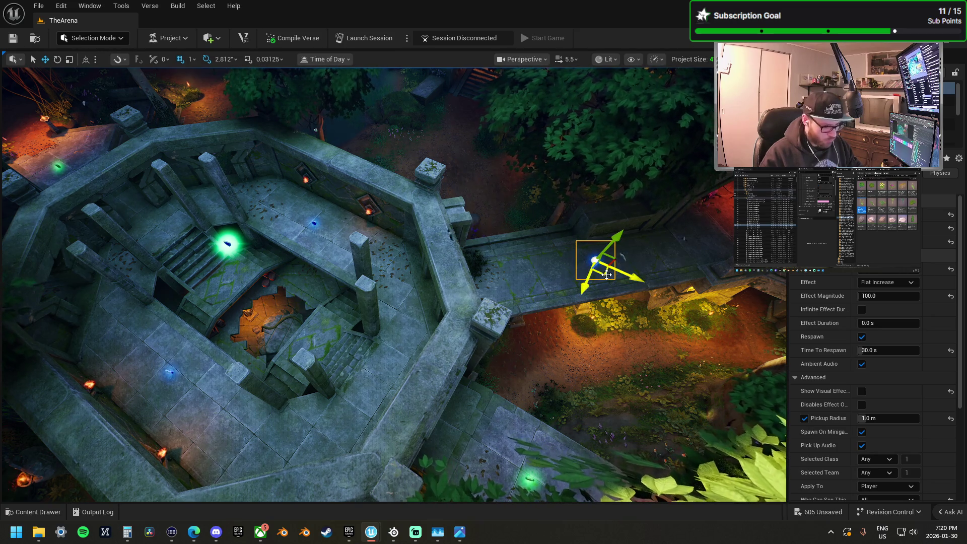
pyautogui.moveTo(607, 273)
pyautogui.mouseDown()
pyautogui.moveTo(486, 297)
pyautogui.moveTo(520, 254)
pyautogui.moveTo(423, 254)
pyautogui.mouseUp()
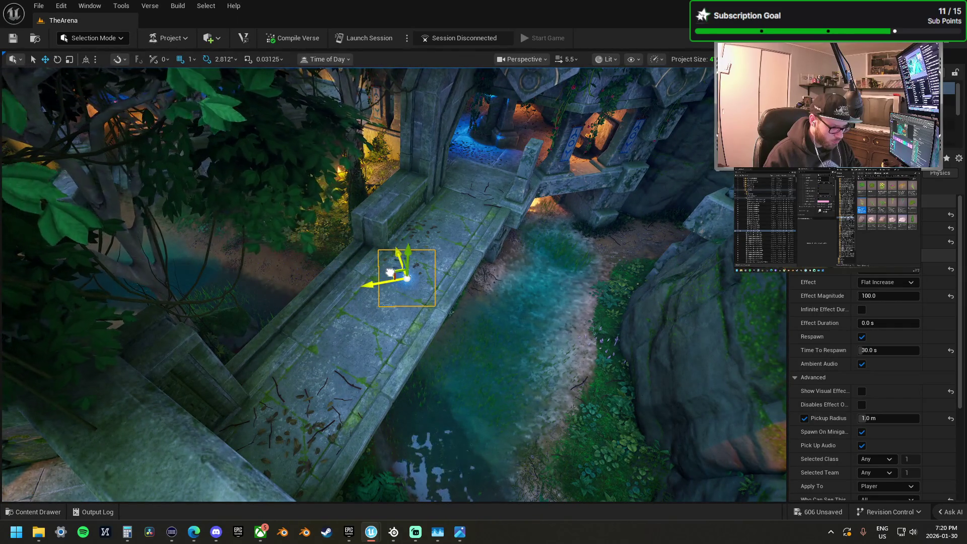
pyautogui.moveTo(408, 269)
pyautogui.mouseDown()
pyautogui.moveTo(413, 262)
pyautogui.moveTo(391, 256)
pyautogui.mouseUp()
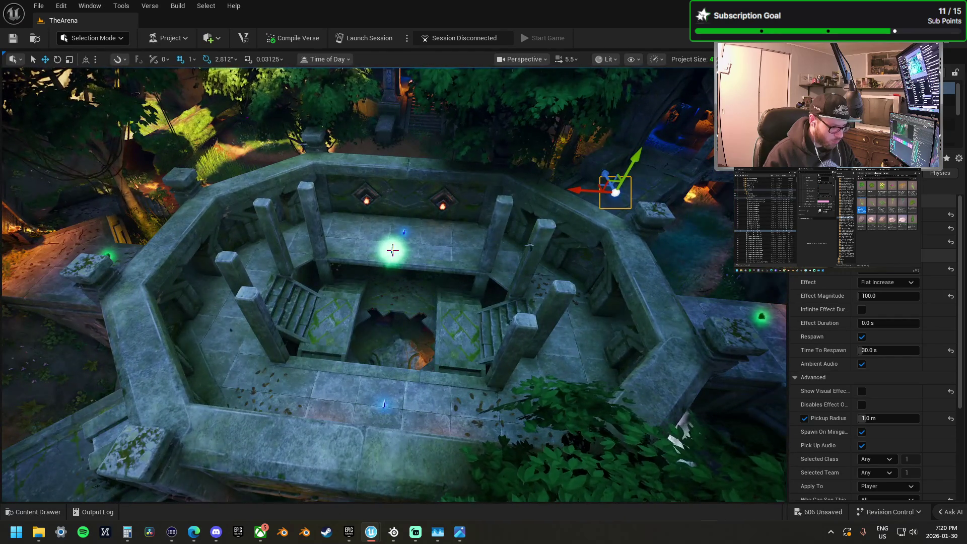
pyautogui.click(392, 250)
pyautogui.moveTo(395, 245)
pyautogui.mouseDown()
pyautogui.moveTo(408, 216)
pyautogui.moveTo(439, 270)
pyautogui.moveTo(427, 341)
pyautogui.moveTo(404, 332)
pyautogui.moveTo(447, 367)
pyautogui.moveTo(365, 310)
pyautogui.mouseUp()
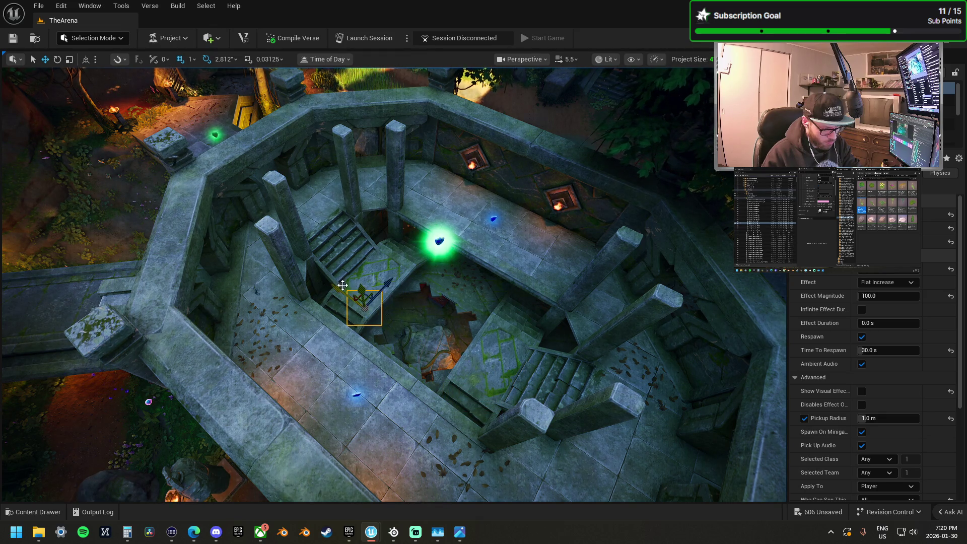
pyautogui.press('f')
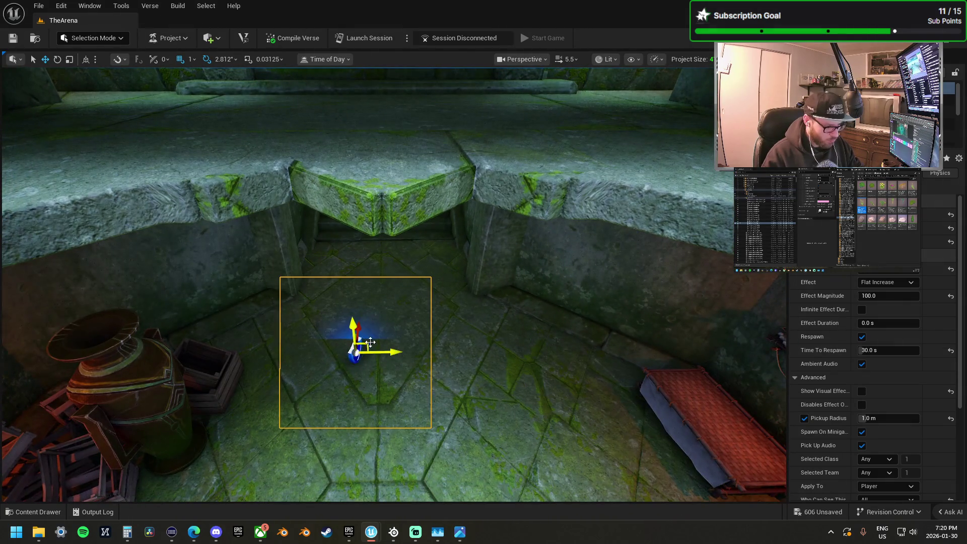
pyautogui.moveTo(364, 341)
pyautogui.mouseDown()
pyautogui.moveTo(380, 307)
pyautogui.moveTo(396, 309)
pyautogui.moveTo(346, 268)
pyautogui.mouseUp()
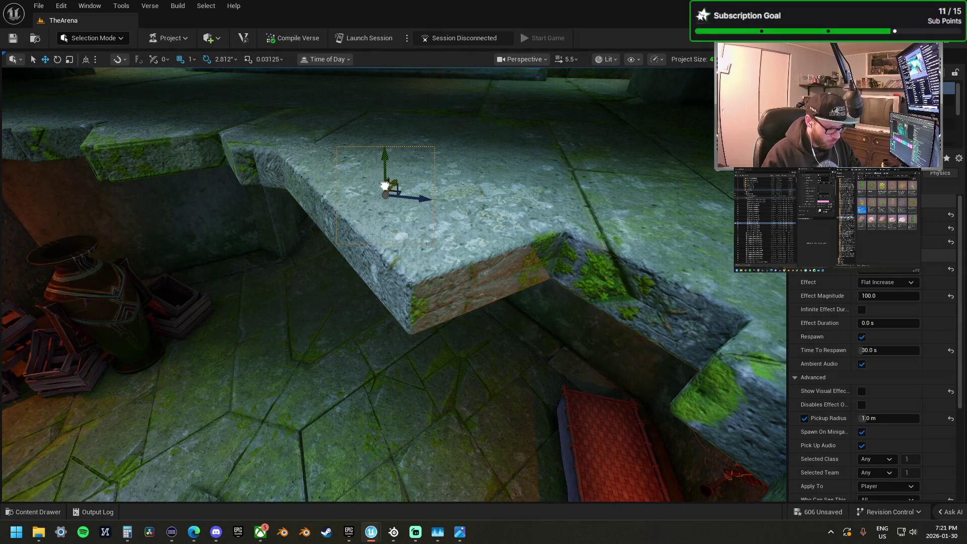
# Step: Carry the green shield pickup from the ledge out into the garden by the temple stairs
pyautogui.scroll(5, 353, 201)
pyautogui.scroll(-10, 392, 282)
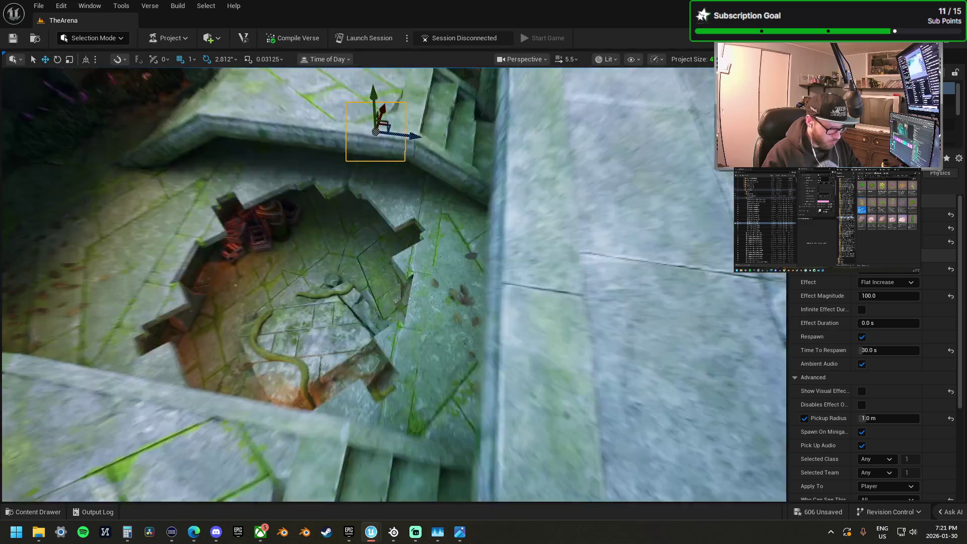
pyautogui.scroll(8, 351, 166)
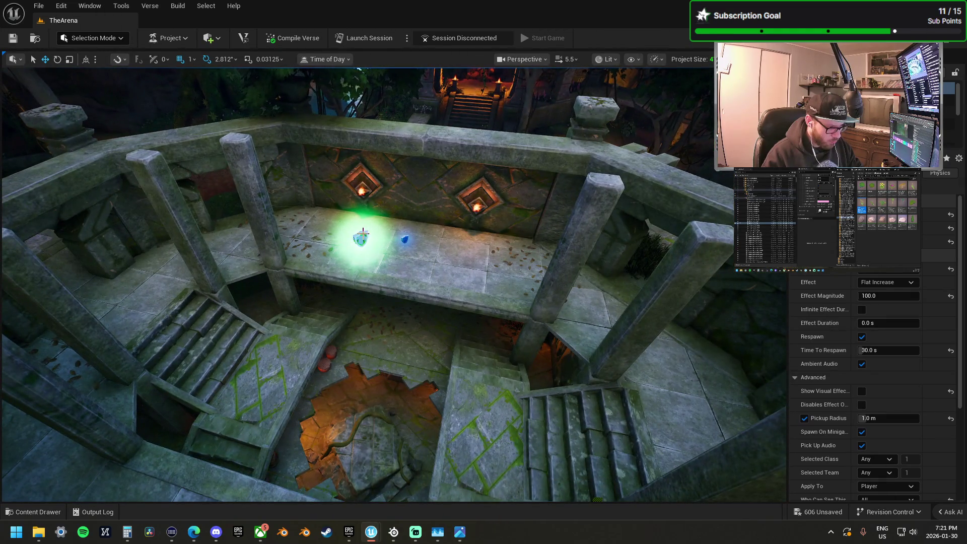
pyautogui.click(362, 233)
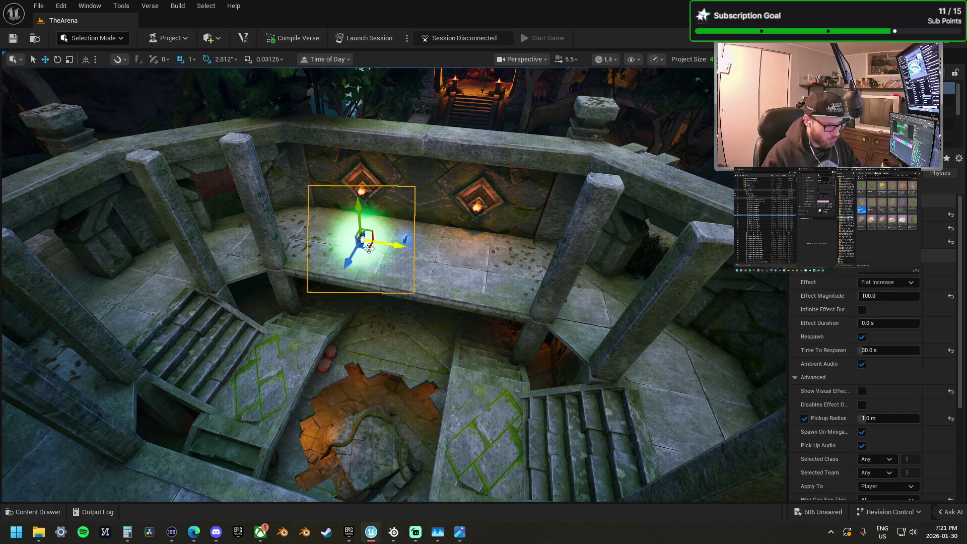
pyautogui.moveTo(368, 247)
pyautogui.mouseDown()
pyautogui.moveTo(352, 215)
pyautogui.moveTo(362, 222)
pyautogui.moveTo(382, 398)
pyautogui.moveTo(350, 324)
pyautogui.mouseUp()
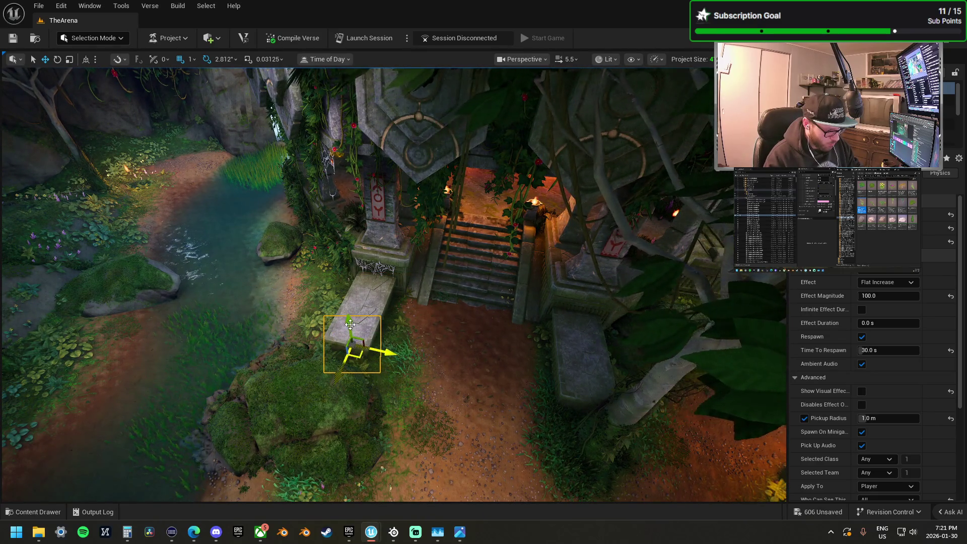
# Step: Position the green pickup on top of the garden's stone slab
pyautogui.moveTo(343, 283); pyautogui.dragTo(341, 274)
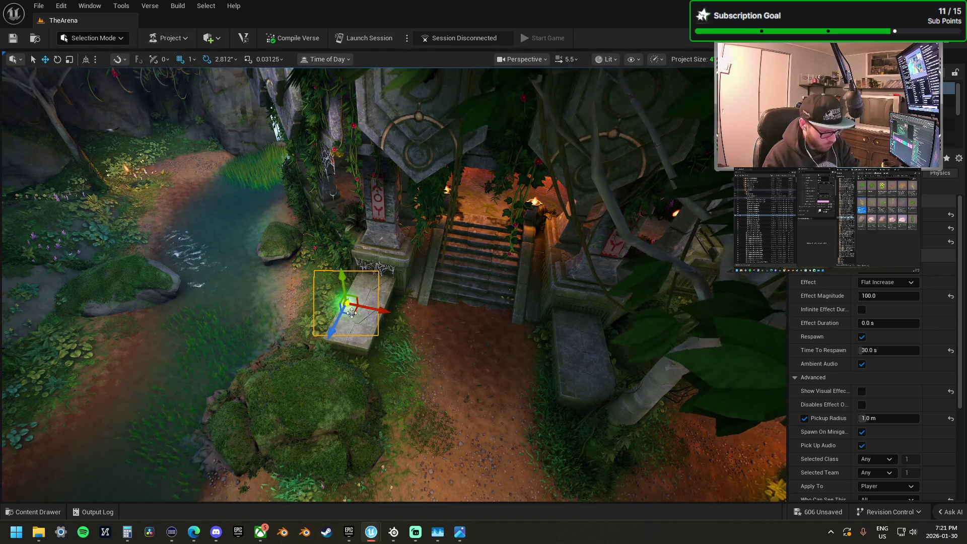
pyautogui.moveTo(352, 314); pyautogui.dragTo(355, 325)
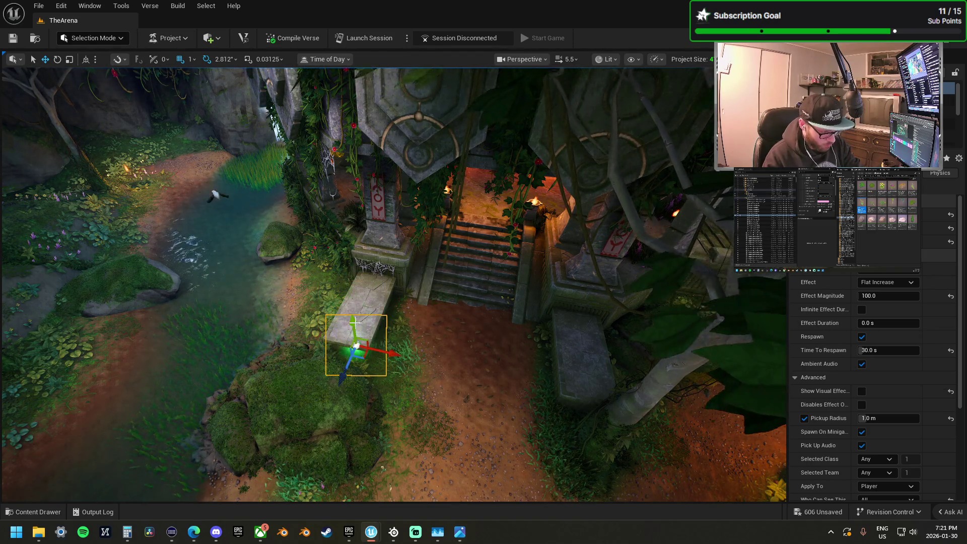
pyautogui.press('f')
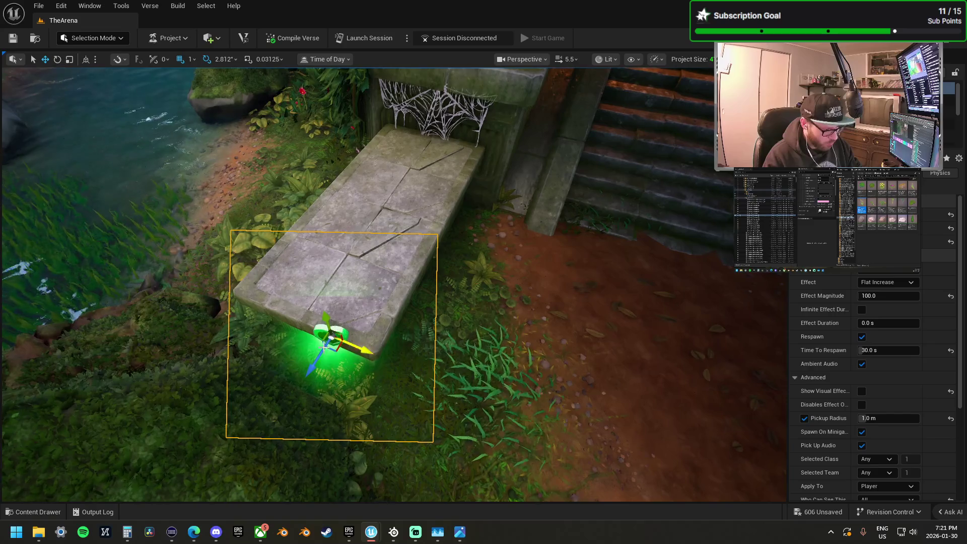
pyautogui.moveTo(336, 351)
pyautogui.mouseDown()
pyautogui.moveTo(325, 292)
pyautogui.moveTo(344, 256)
pyautogui.moveTo(334, 187)
pyautogui.mouseUp()
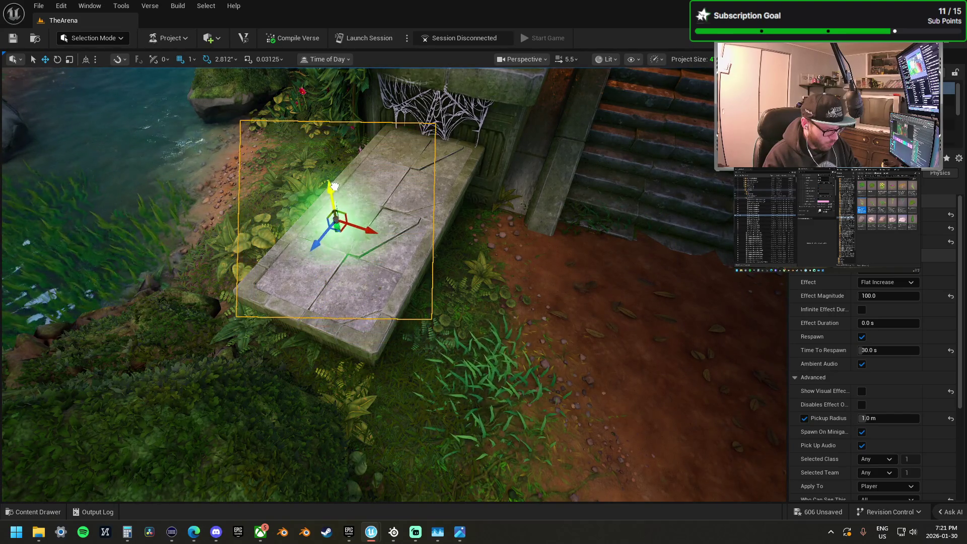
# Step: Copy the pickup further along the path, then copy both pickups onto the ledge by the stairs
pyautogui.moveTo(370, 232)
pyautogui.mouseDown()
pyautogui.moveTo(428, 247)
pyautogui.moveTo(620, 258)
pyautogui.moveTo(539, 269)
pyautogui.moveTo(453, 233)
pyautogui.moveTo(468, 220)
pyautogui.moveTo(452, 172)
pyautogui.mouseUp()
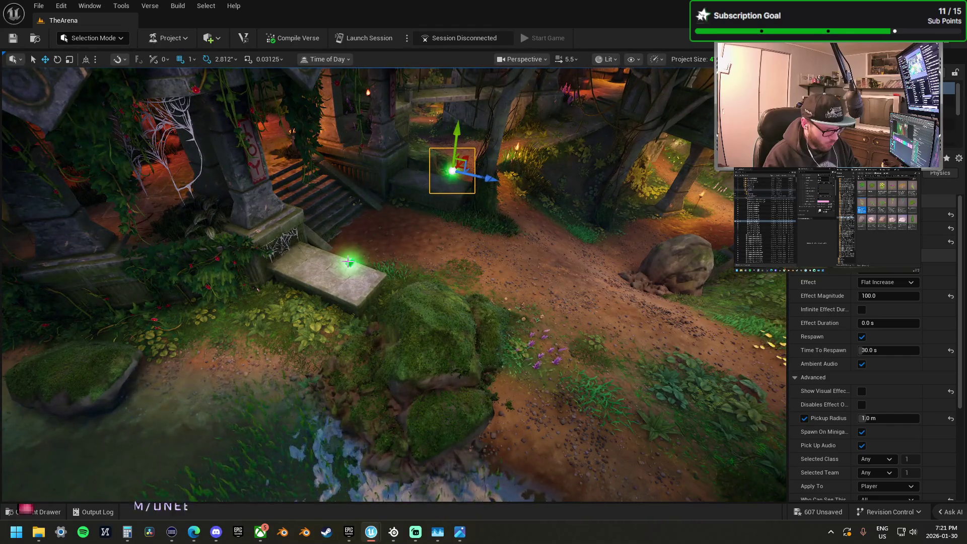
pyautogui.keyDown('ctrl'); pyautogui.click(348, 262); pyautogui.keyUp('ctrl')
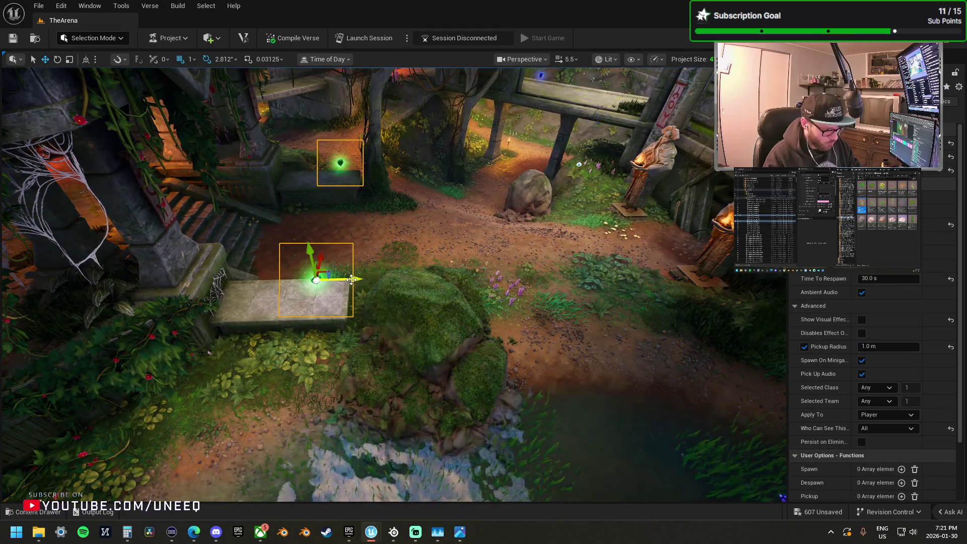
pyautogui.moveTo(355, 281)
pyautogui.mouseDown()
pyautogui.moveTo(478, 281)
pyautogui.moveTo(446, 277)
pyautogui.mouseUp()
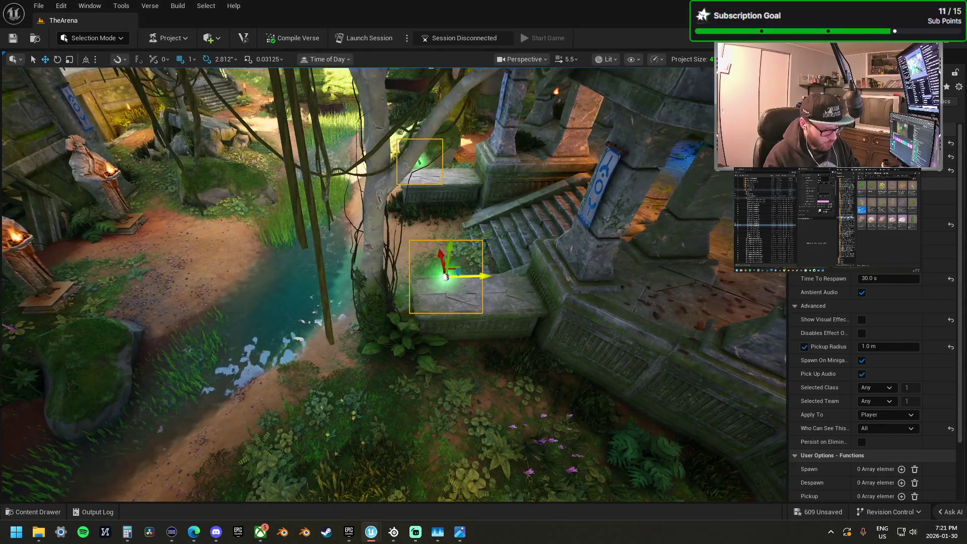
# Step: Select the green pickup in the arena pit and bring the view down into the jungle foliage
pyautogui.moveTo(313, 280); pyautogui.dragTo(313, 281)
pyautogui.moveTo(394, 328); pyautogui.dragTo(394, 327)
pyautogui.click(429, 334)
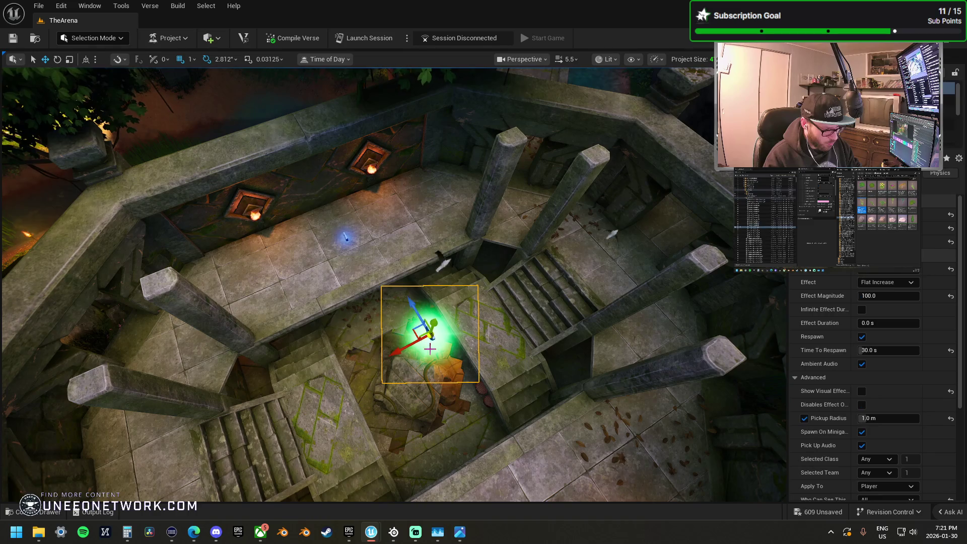
pyautogui.moveTo(371, 310); pyautogui.dragTo(371, 311)
pyautogui.moveTo(291, 231); pyautogui.dragTo(291, 231)
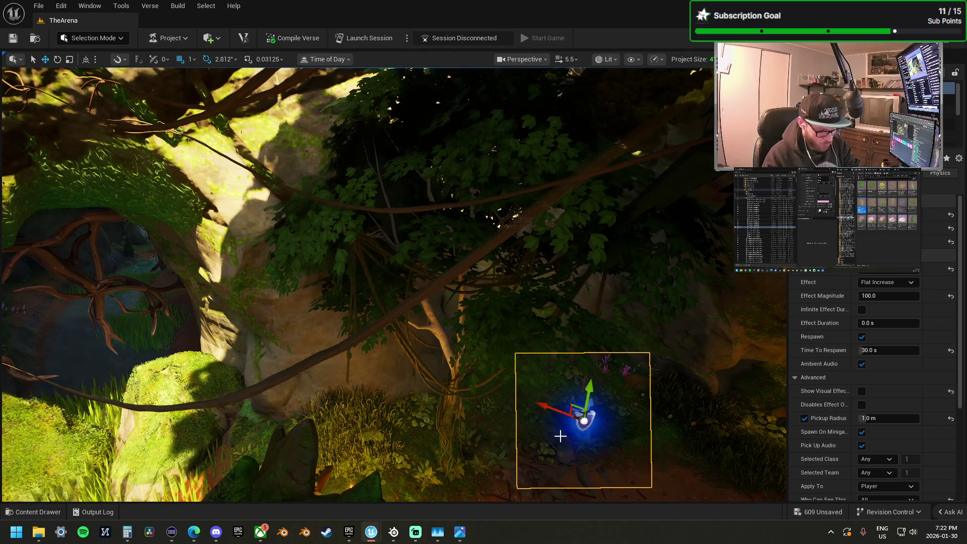
# Step: Frame the selected blue pickup, switch the viewport from Lit to Unlit, and orbit around it
pyautogui.press('f')
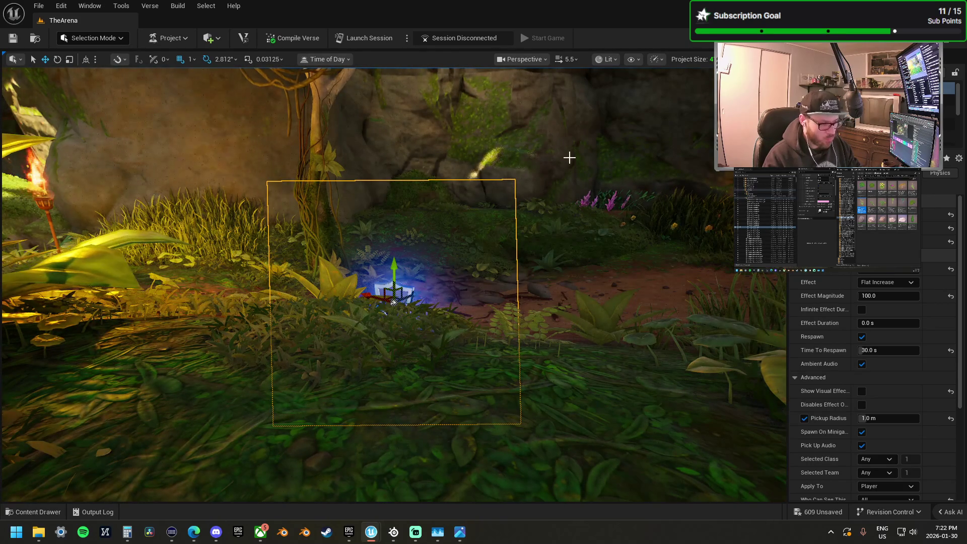
pyautogui.click(609, 62)
pyautogui.click(620, 108)
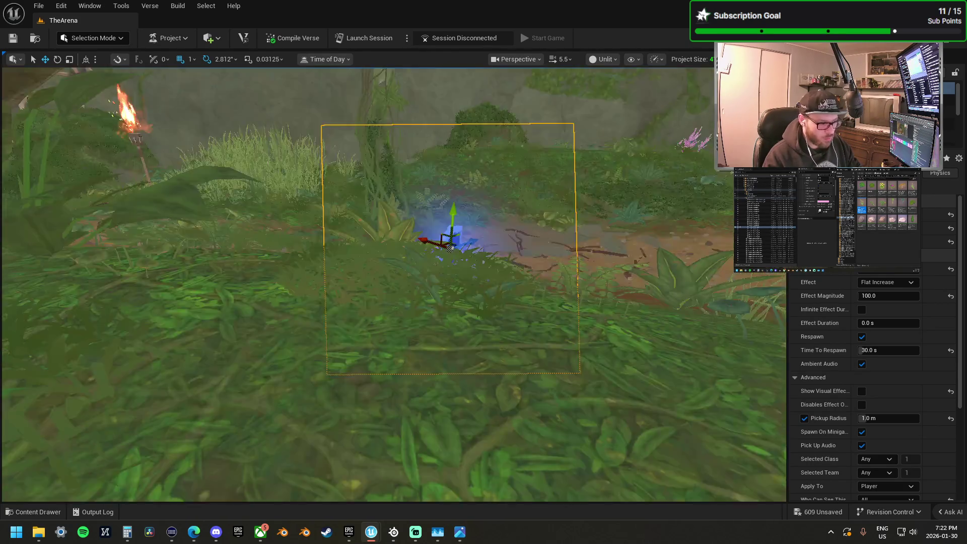
pyautogui.scroll(2, 413, 302)
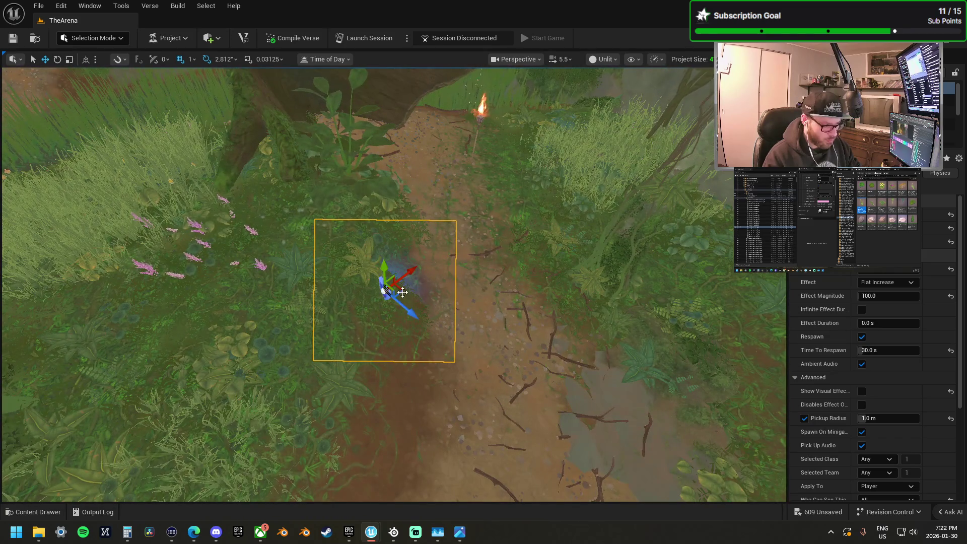
pyautogui.moveTo(408, 312); pyautogui.dragTo(463, 314)
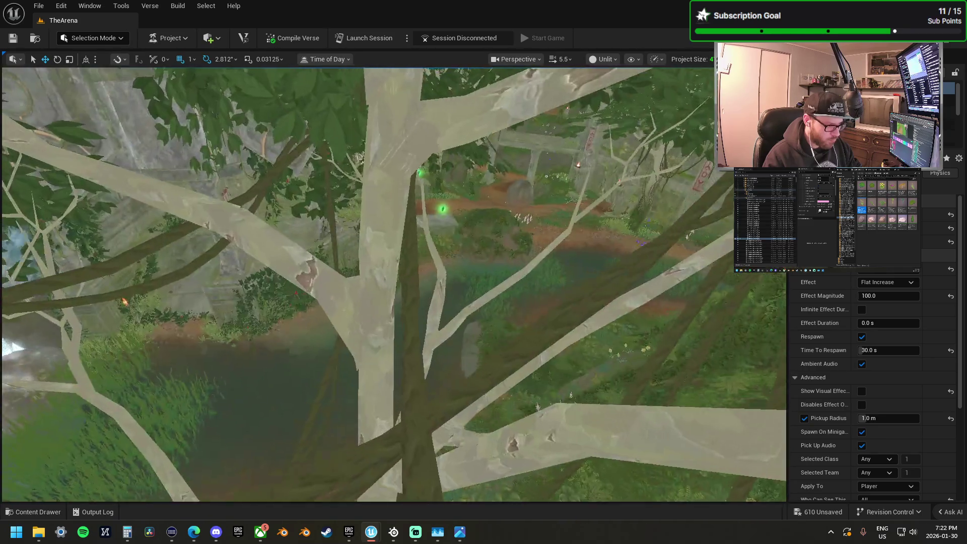
# Step: Move the green glowing pickup off the ledge onto the fern-covered dirt path between the mossy ruins
pyautogui.press('w')
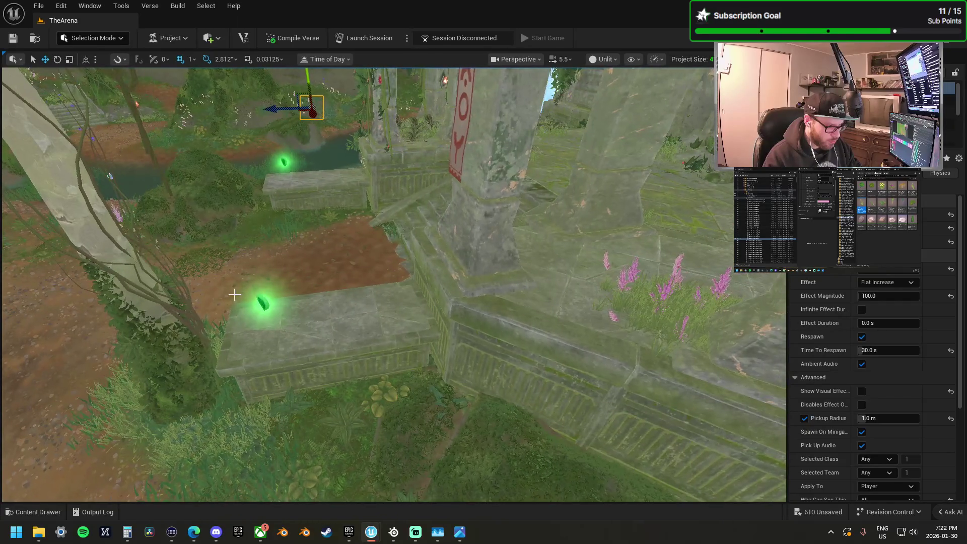
pyautogui.click(260, 302)
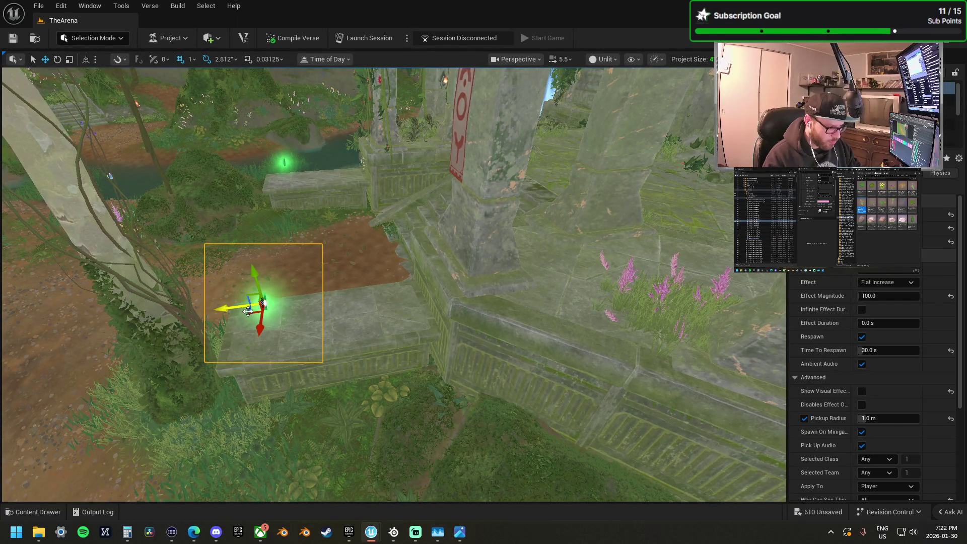
pyautogui.moveTo(263, 303); pyautogui.dragTo(251, 315)
pyautogui.moveTo(403, 327); pyautogui.dragTo(402, 302)
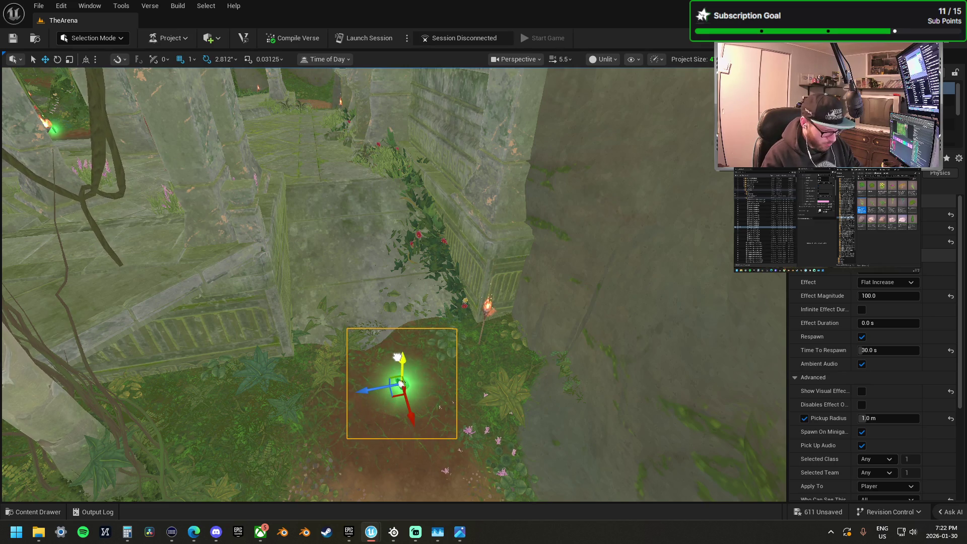
pyautogui.moveTo(393, 398)
pyautogui.mouseDown()
pyautogui.moveTo(365, 398)
pyautogui.moveTo(363, 388)
pyautogui.moveTo(369, 398)
pyautogui.moveTo(382, 385)
pyautogui.moveTo(367, 389)
pyautogui.mouseUp()
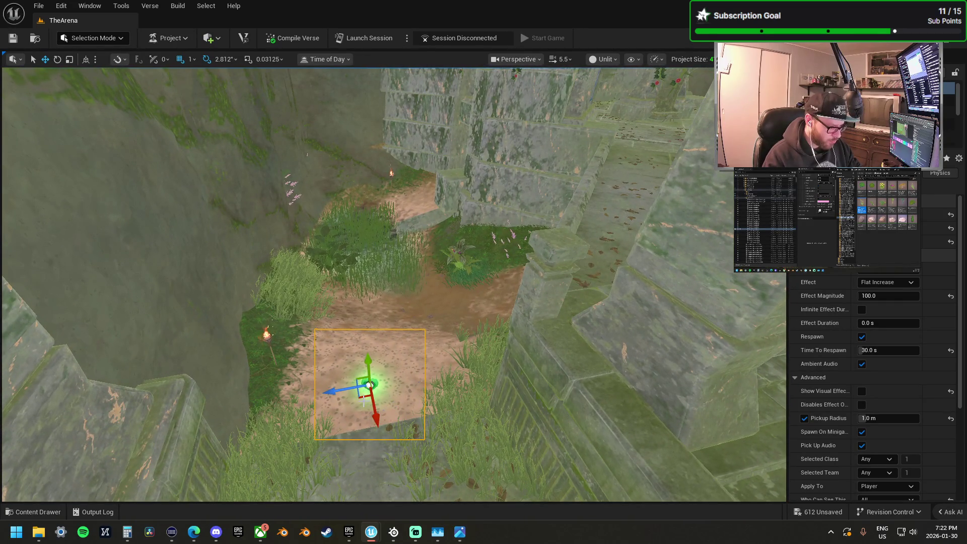
pyautogui.moveTo(361, 398)
pyautogui.mouseDown()
pyautogui.moveTo(372, 374)
pyautogui.moveTo(343, 388)
pyautogui.mouseUp()
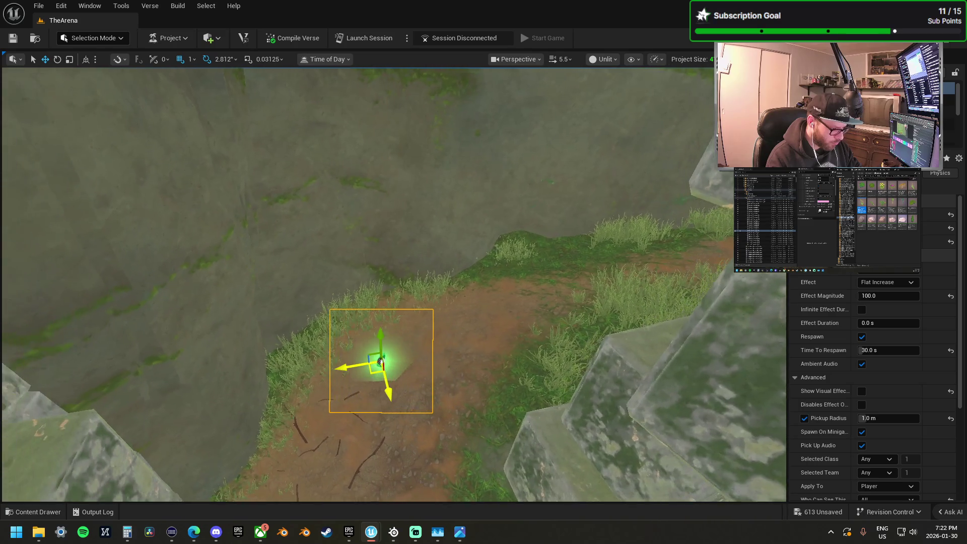
pyautogui.moveTo(372, 371); pyautogui.dragTo(387, 370)
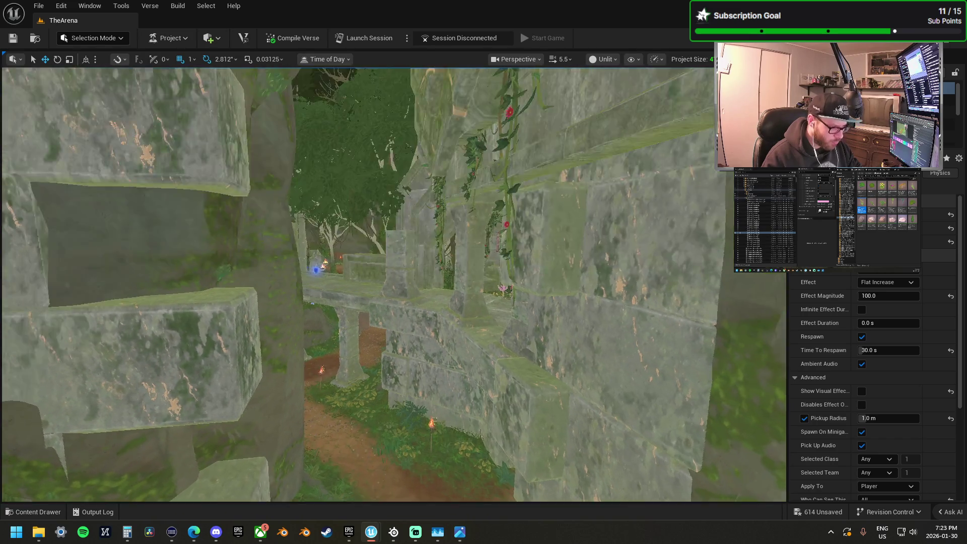
# Step: Select the green heart pickup on the stone ledge to show its 30 s effect and 120 s respawn
pyautogui.moveTo(387, 370); pyautogui.dragTo(393, 370)
pyautogui.scroll(3, 391, 266)
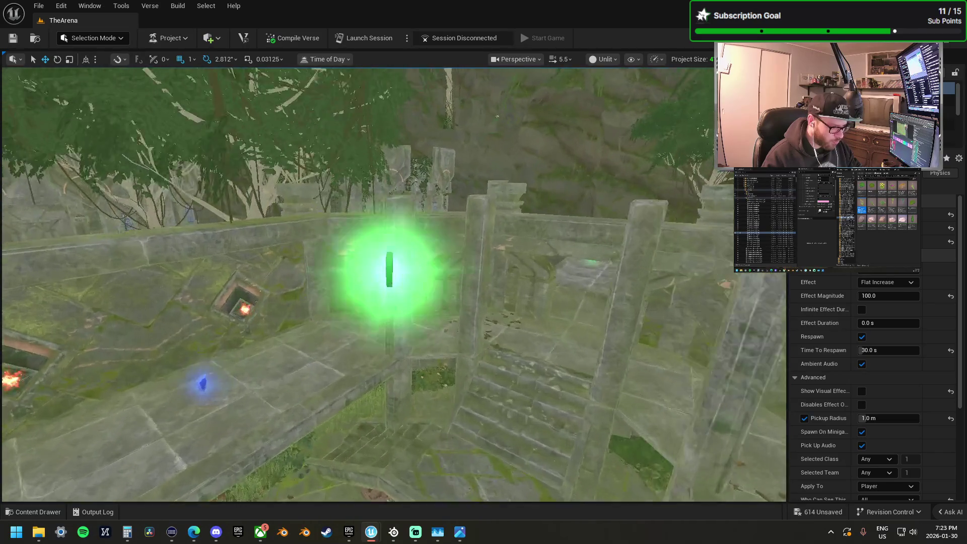
pyautogui.click(392, 266)
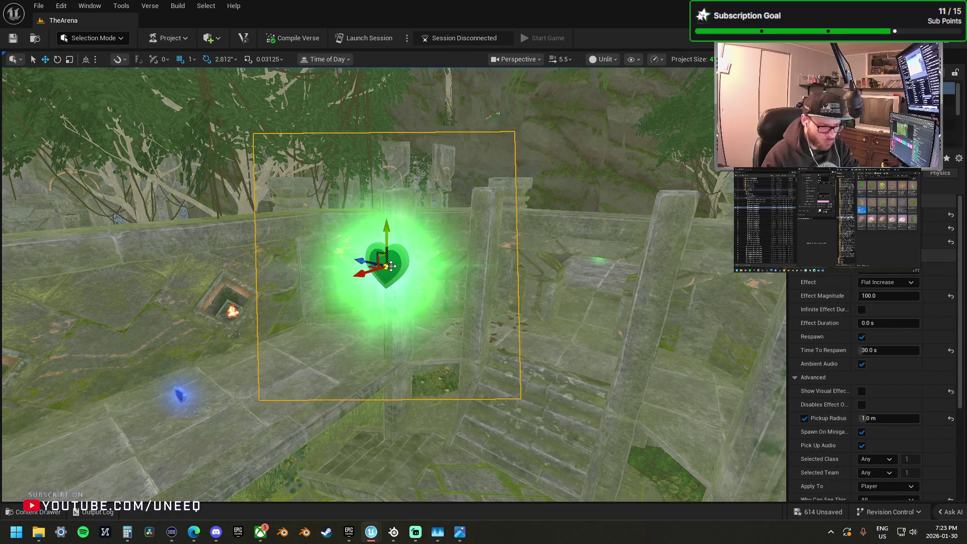
pyautogui.press('Escape')
pyautogui.click(392, 266)
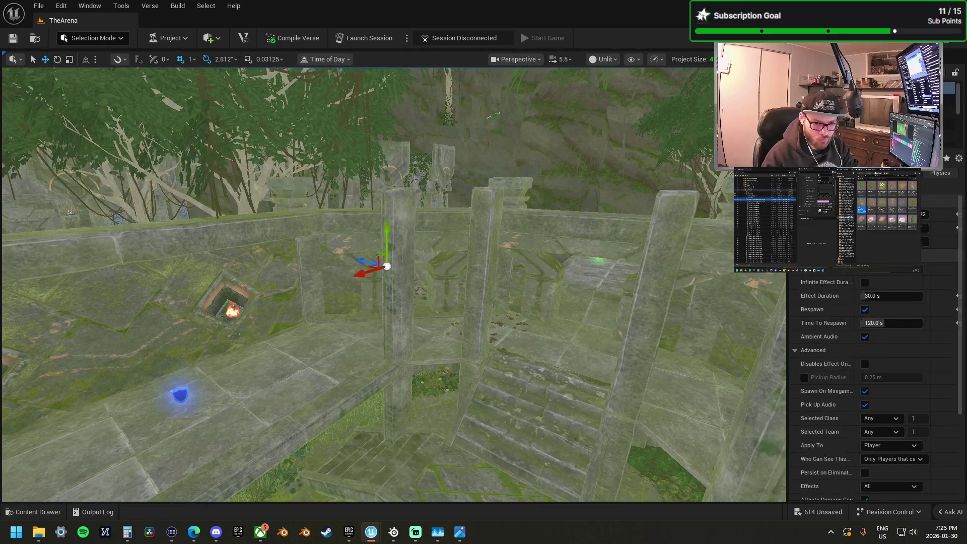
pyautogui.scroll(-3, 860, 276)
pyautogui.moveTo(467, 283)
pyautogui.mouseDown()
pyautogui.moveTo(504, 242)
pyautogui.moveTo(518, 297)
pyautogui.moveTo(467, 282)
pyautogui.mouseUp()
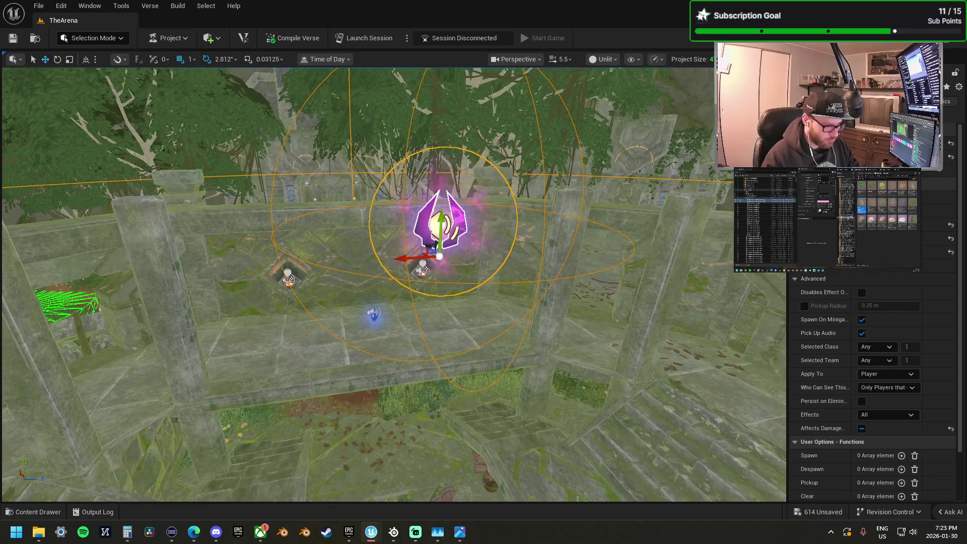
pyautogui.scroll(3, 871, 383)
pyautogui.moveTo(433, 237)
pyautogui.mouseDown()
pyautogui.moveTo(379, 144)
pyautogui.moveTo(402, 275)
pyautogui.moveTo(398, 302)
pyautogui.mouseUp()
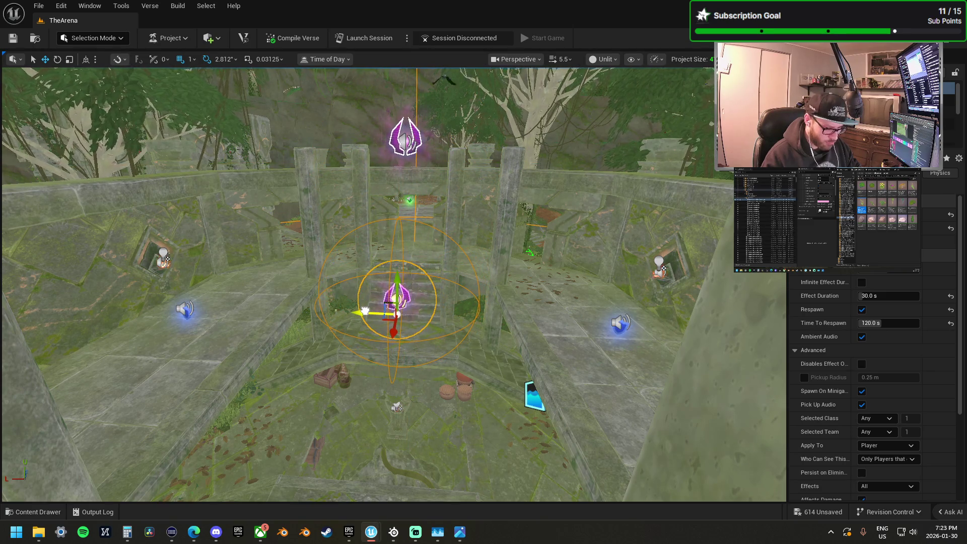
pyautogui.moveTo(582, 312)
pyautogui.mouseDown()
pyautogui.moveTo(529, 302)
pyautogui.moveTo(536, 210)
pyautogui.mouseUp()
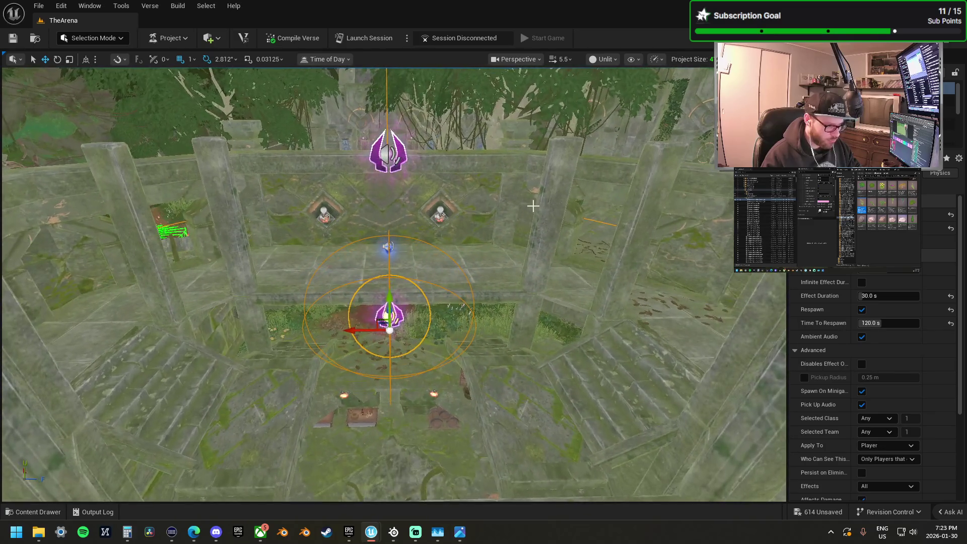
pyautogui.scroll(-5, 393, 285)
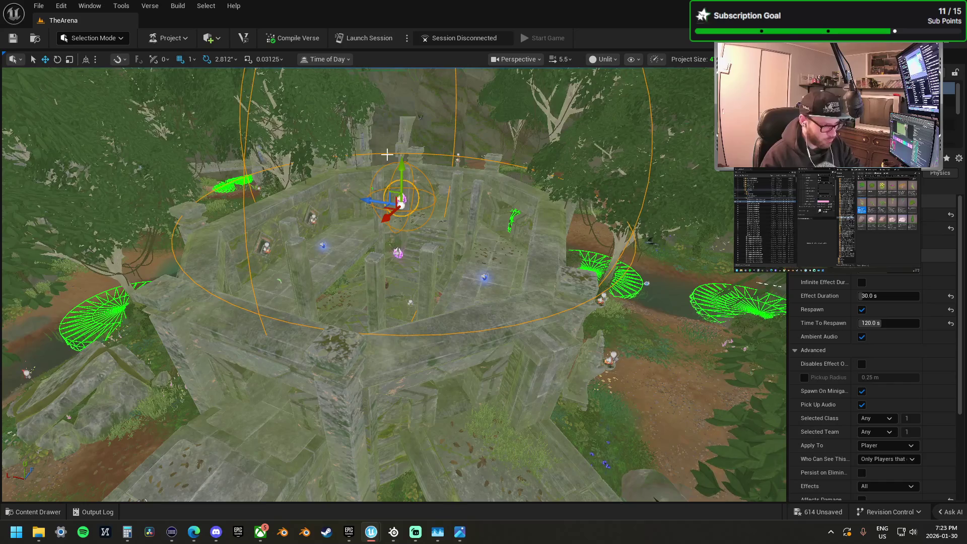
pyautogui.moveTo(427, 171)
pyautogui.mouseDown()
pyautogui.moveTo(435, 121)
pyautogui.moveTo(441, 162)
pyautogui.moveTo(566, 177)
pyautogui.mouseUp()
pyautogui.moveTo(620, 235)
pyautogui.mouseDown()
pyautogui.moveTo(589, 252)
pyautogui.moveTo(574, 245)
pyautogui.moveTo(589, 246)
pyautogui.moveTo(579, 232)
pyautogui.moveTo(699, 101)
pyautogui.moveTo(685, 109)
pyautogui.mouseUp()
pyautogui.scroll(2, 589, 252)
pyautogui.scroll(4, 579, 246)
pyautogui.scroll(2, 587, 242)
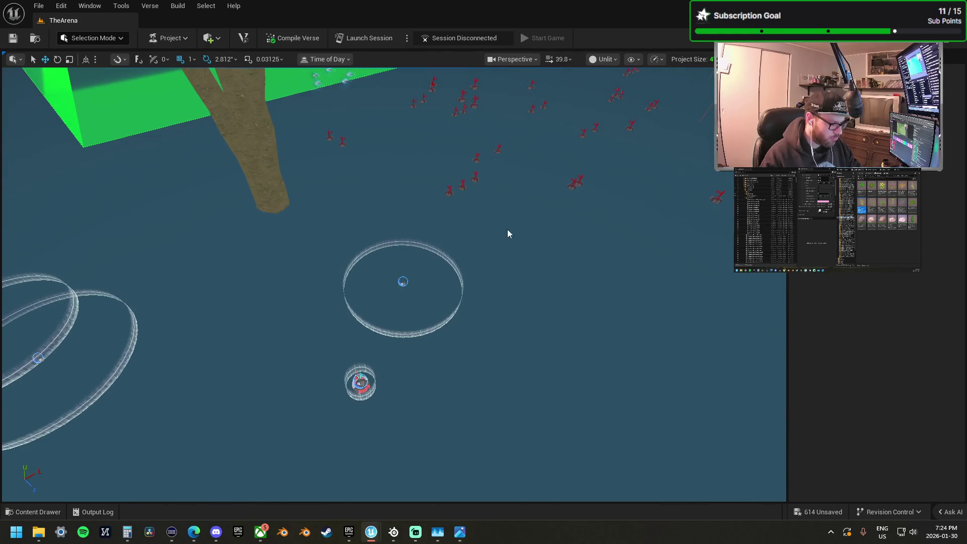
# Step: Select the ring device over the water and switch selection to the item capture device
pyautogui.click(361, 386)
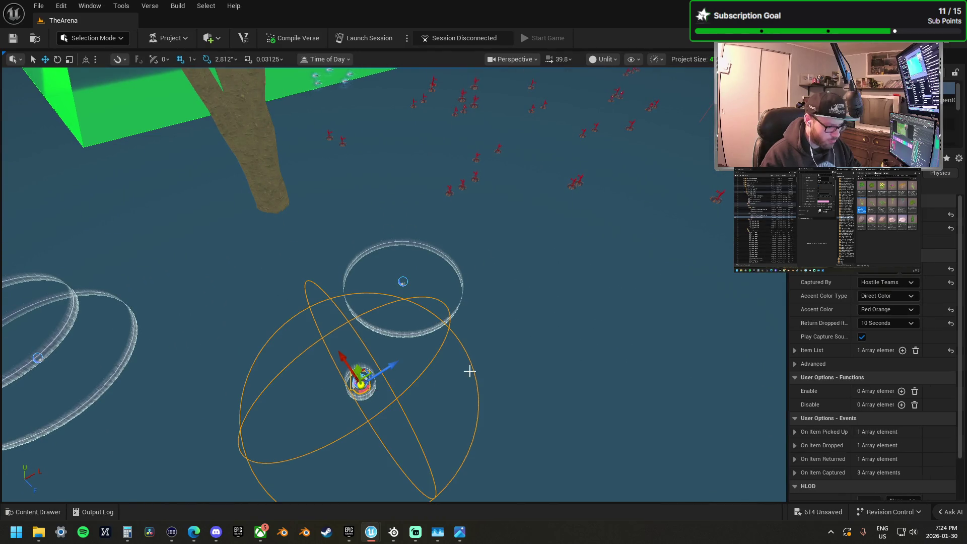
pyautogui.press('Up')
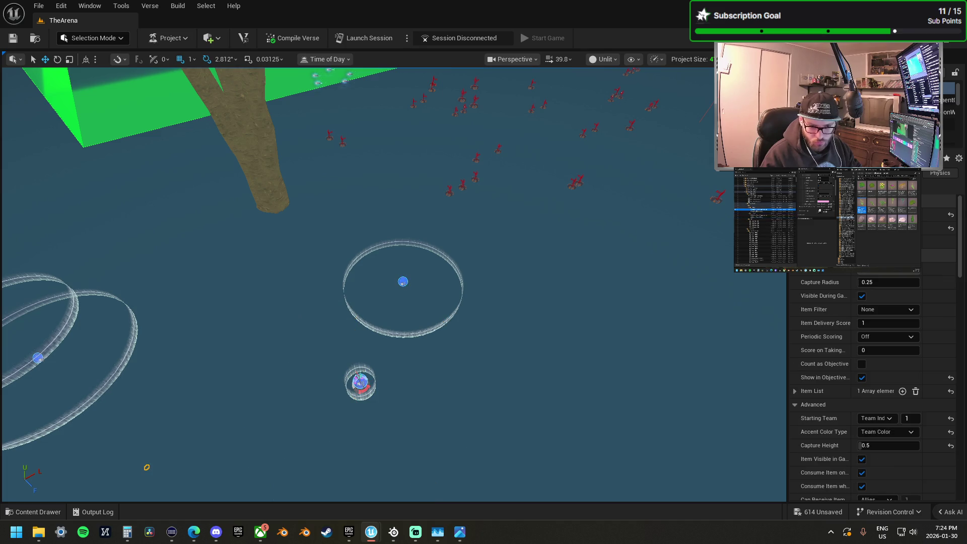
pyautogui.scroll(-5, 871, 383)
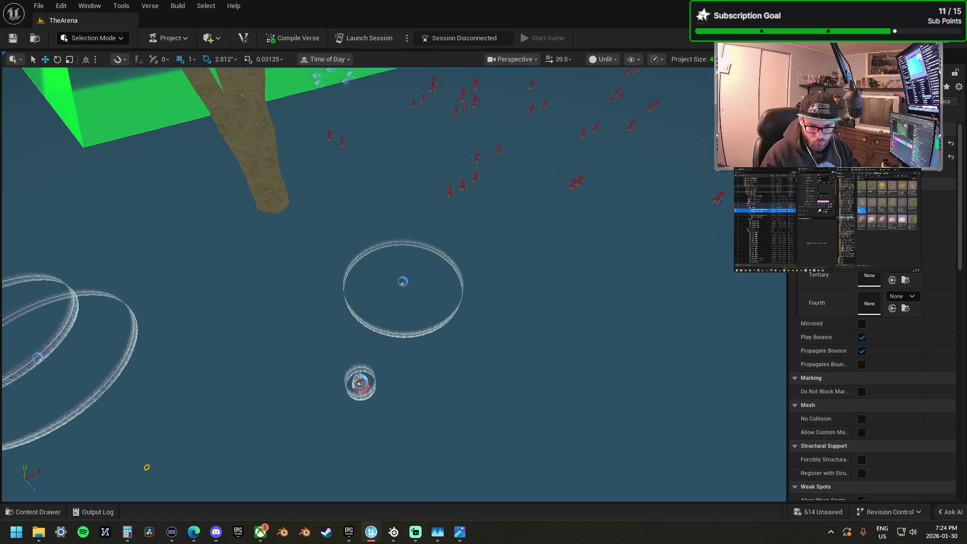
pyautogui.moveTo(163, 485); pyautogui.dragTo(620, 486)
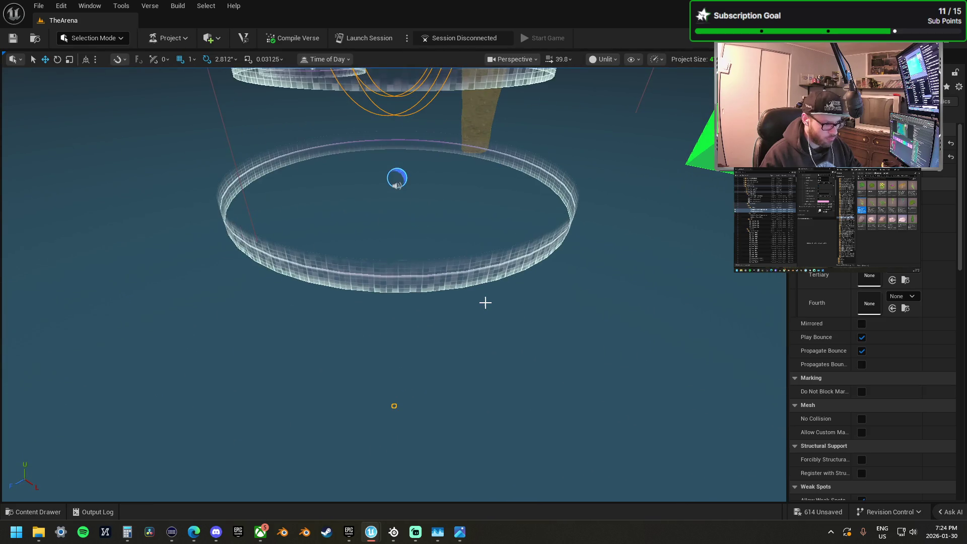
pyautogui.moveTo(489, 304)
pyautogui.mouseDown()
pyautogui.moveTo(438, 315)
pyautogui.moveTo(417, 292)
pyautogui.moveTo(418, 232)
pyautogui.moveTo(418, 282)
pyautogui.moveTo(418, 256)
pyautogui.mouseUp()
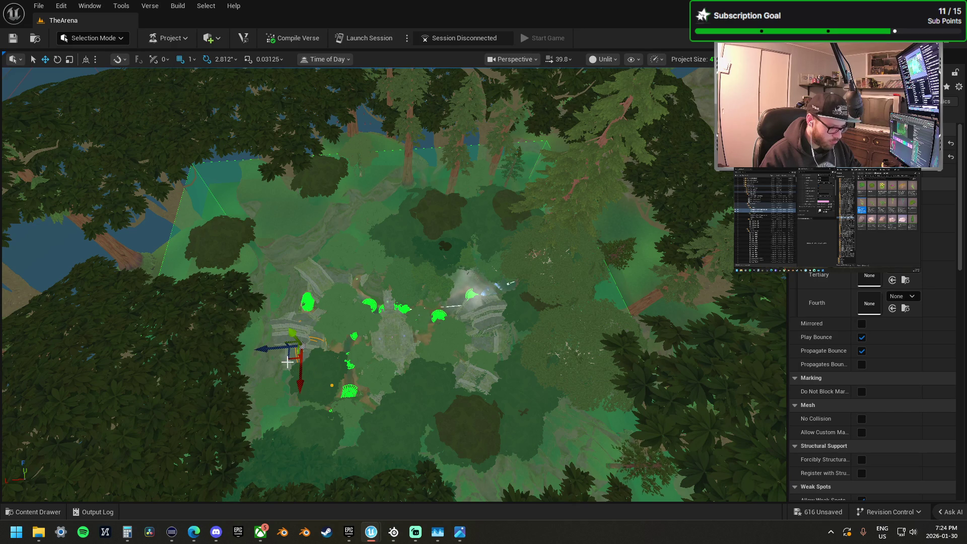
pyautogui.scroll(5, 348, 341)
pyautogui.scroll(5, 303, 308)
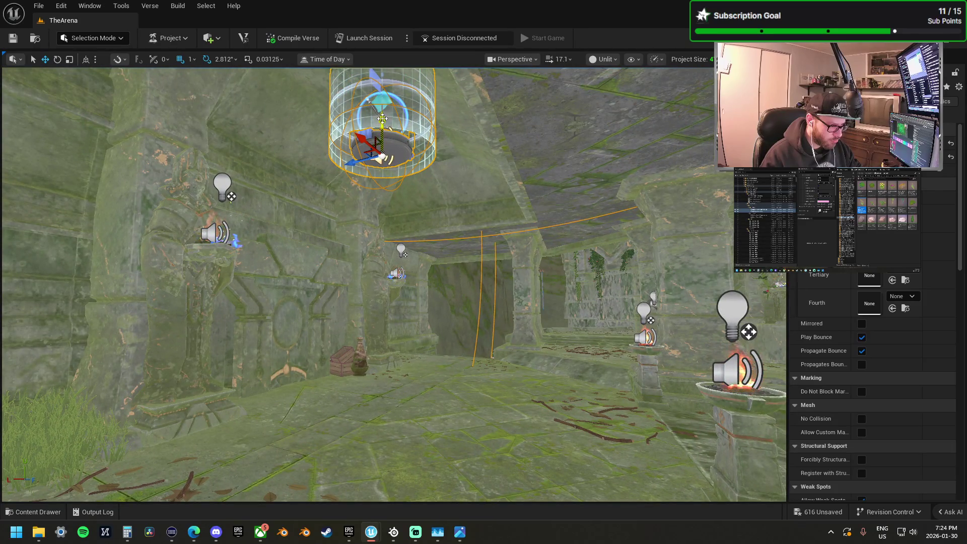
# Step: Lower the cylindrical capture device onto the temple floor and frame it in view
pyautogui.moveTo(383, 119)
pyautogui.mouseDown()
pyautogui.moveTo(376, 358)
pyautogui.moveTo(403, 374)
pyautogui.moveTo(392, 384)
pyautogui.mouseUp()
pyautogui.scroll(-3, 392, 284)
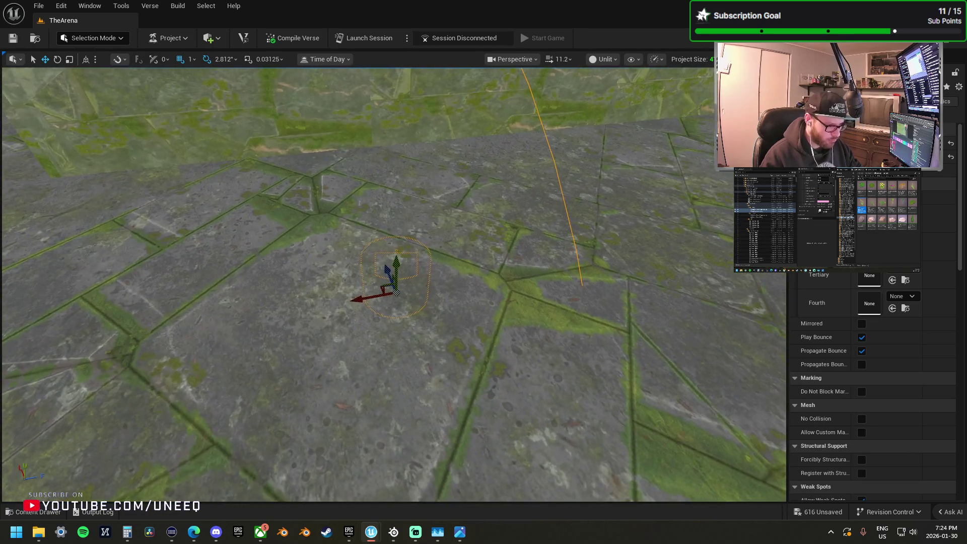
pyautogui.press('f')
pyautogui.scroll(-4, 391, 283)
pyautogui.scroll(-1, 410, 361)
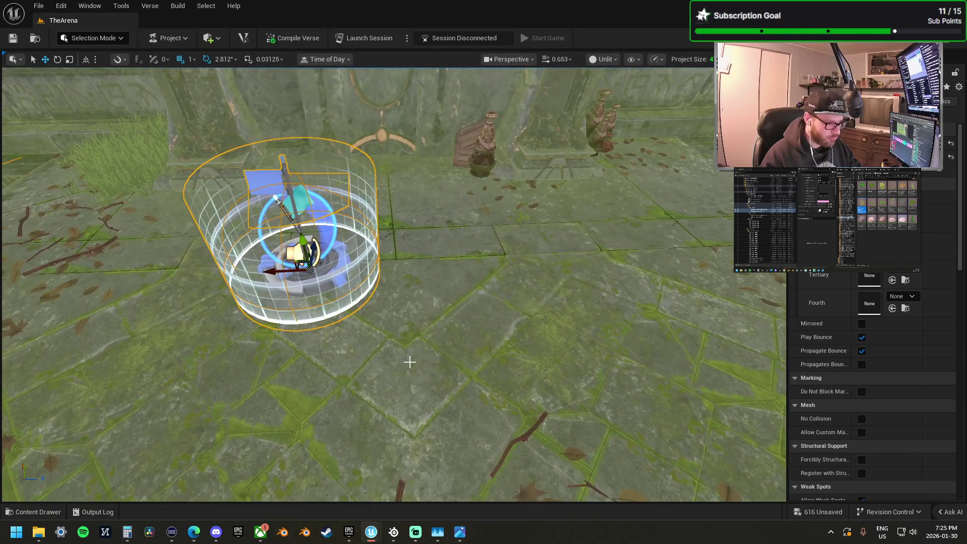
# Step: Slide the device along the floor and rotate it about a quarter turn on its vertical axis
pyautogui.moveTo(275, 272); pyautogui.dragTo(351, 275)
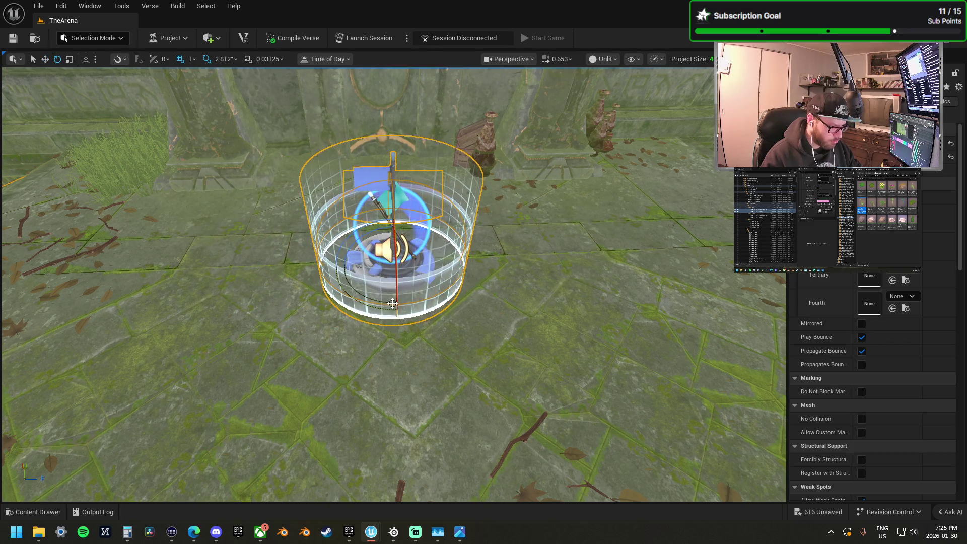
pyautogui.moveTo(323, 309)
pyautogui.mouseDown()
pyautogui.moveTo(393, 292)
pyautogui.moveTo(450, 262)
pyautogui.mouseUp()
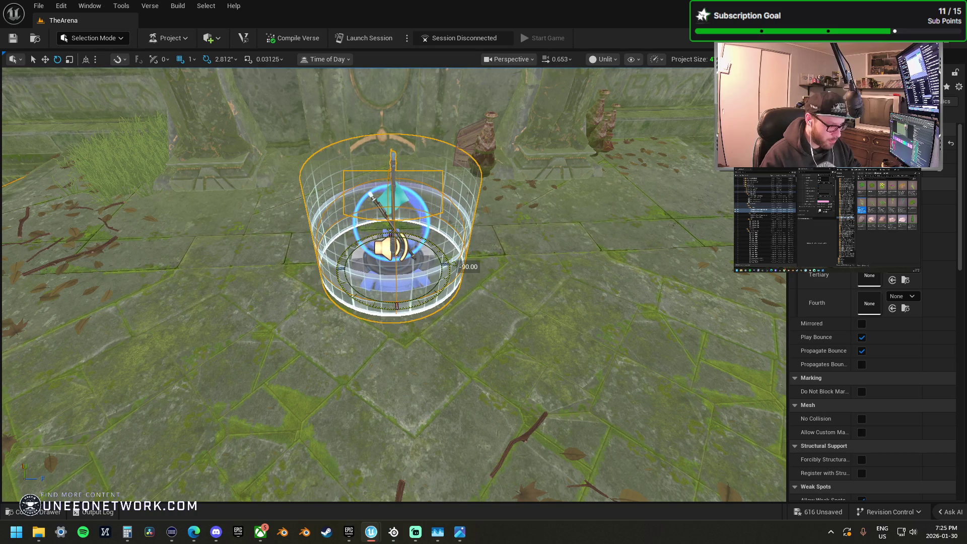
pyautogui.moveTo(428, 264)
pyautogui.mouseDown()
pyautogui.moveTo(383, 212)
pyautogui.moveTo(346, 288)
pyautogui.moveTo(383, 300)
pyautogui.moveTo(390, 269)
pyautogui.moveTo(376, 229)
pyautogui.mouseUp()
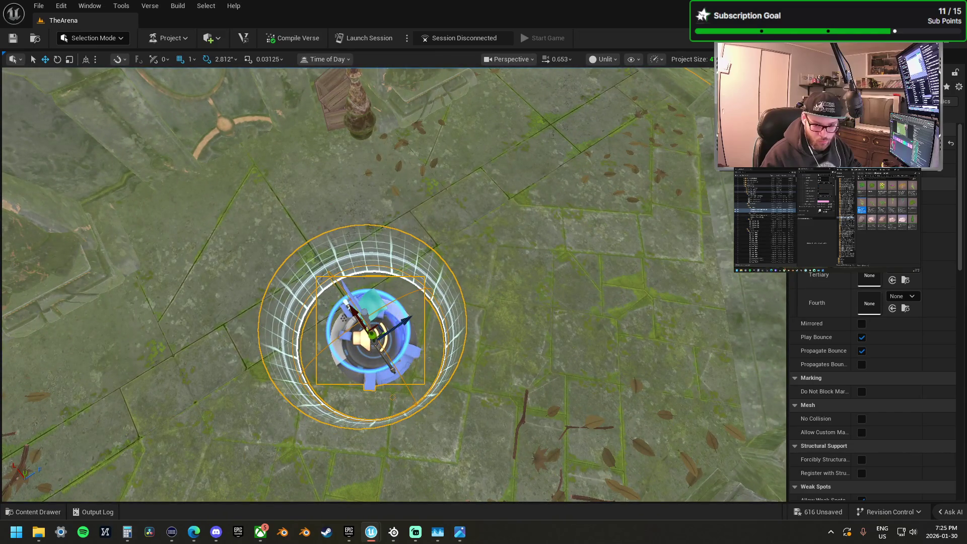
pyautogui.click(764, 216)
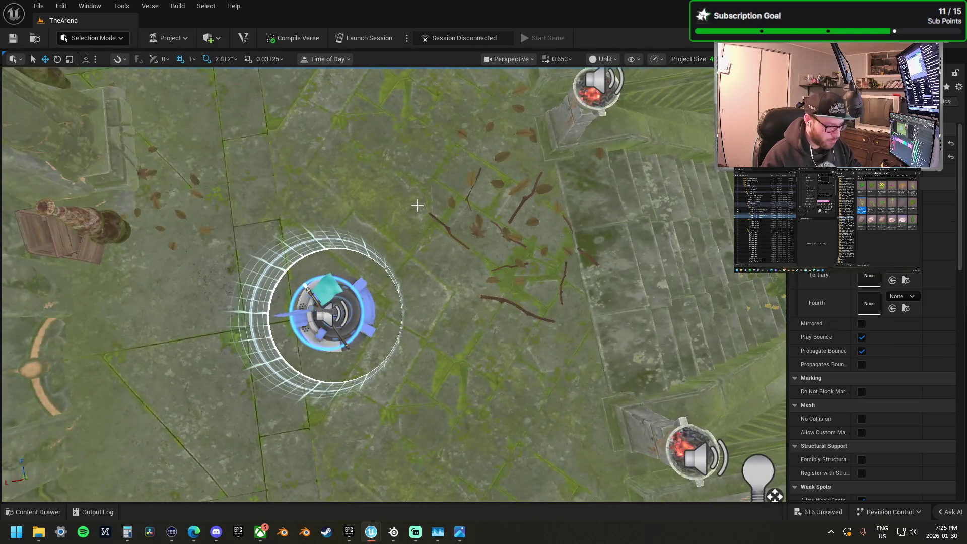
pyautogui.scroll(5, 417, 205)
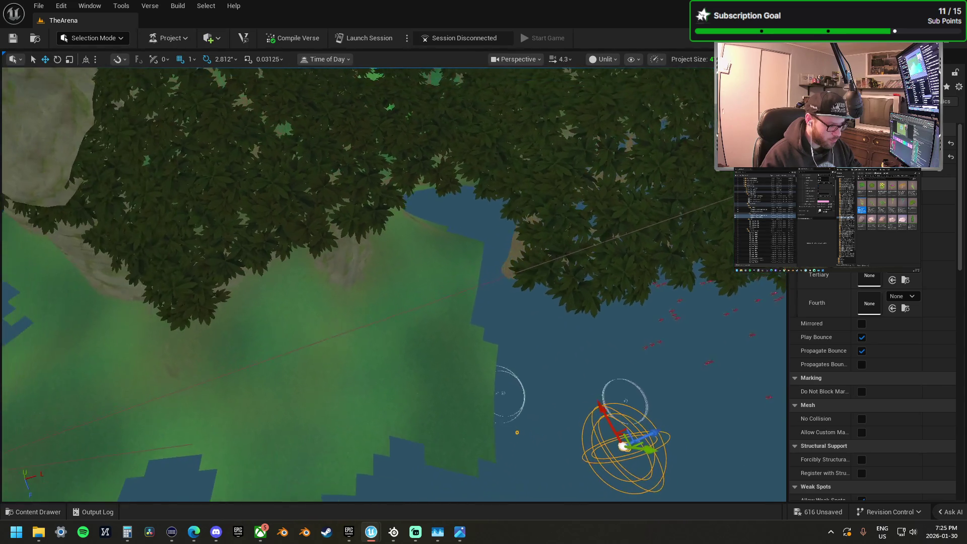
pyautogui.scroll(-1, 393, 282)
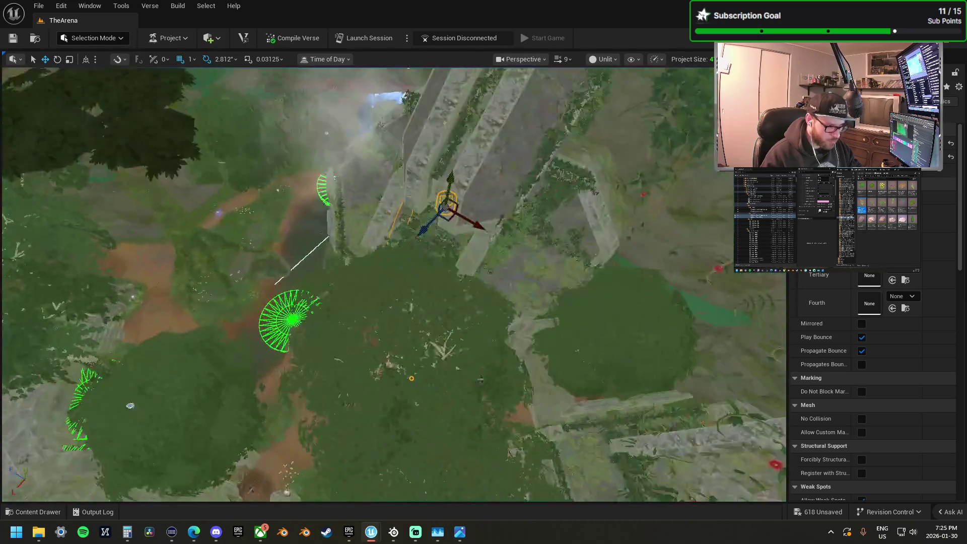
pyautogui.scroll(-10, 393, 282)
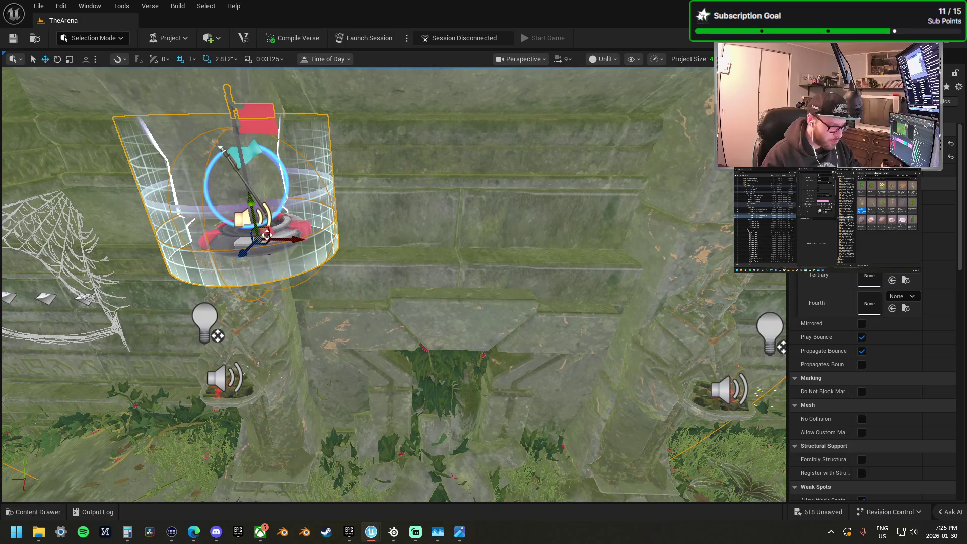
pyautogui.moveTo(266, 227)
pyautogui.mouseDown()
pyautogui.moveTo(241, 255)
pyautogui.moveTo(303, 211)
pyautogui.mouseUp()
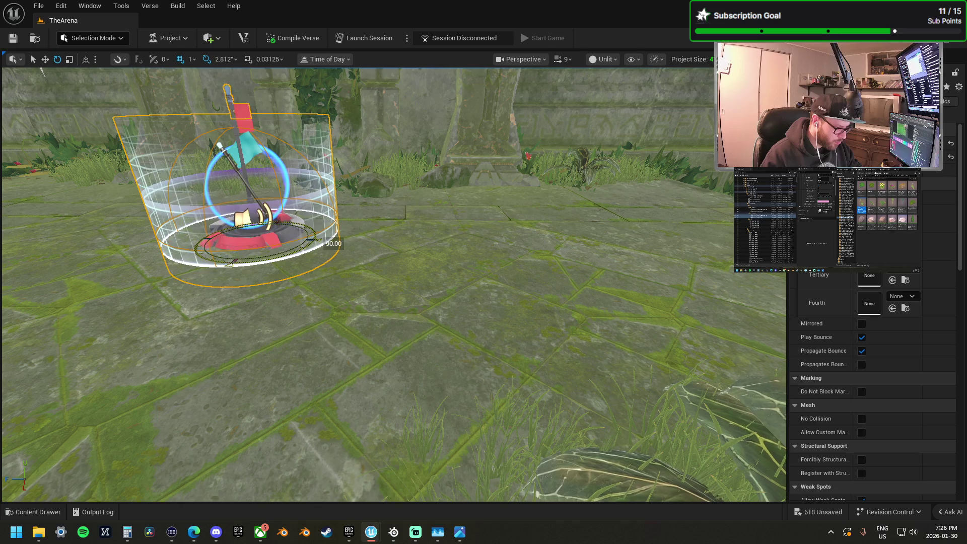
pyautogui.moveTo(317, 242); pyautogui.dragTo(316, 214)
pyautogui.press('f')
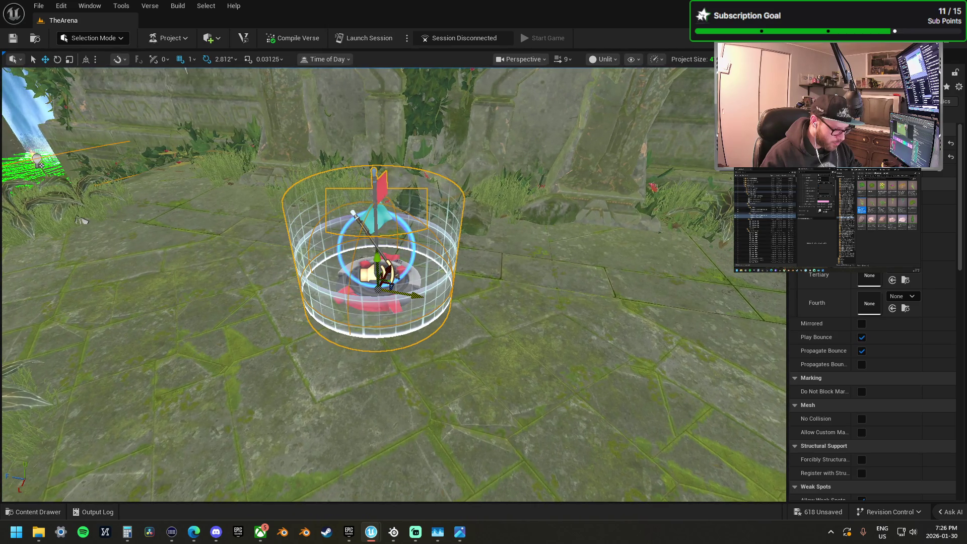
pyautogui.moveTo(418, 292)
pyautogui.mouseDown()
pyautogui.moveTo(418, 272)
pyautogui.moveTo(403, 271)
pyautogui.moveTo(417, 282)
pyautogui.mouseUp()
pyautogui.moveTo(483, 272); pyautogui.dragTo(490, 275)
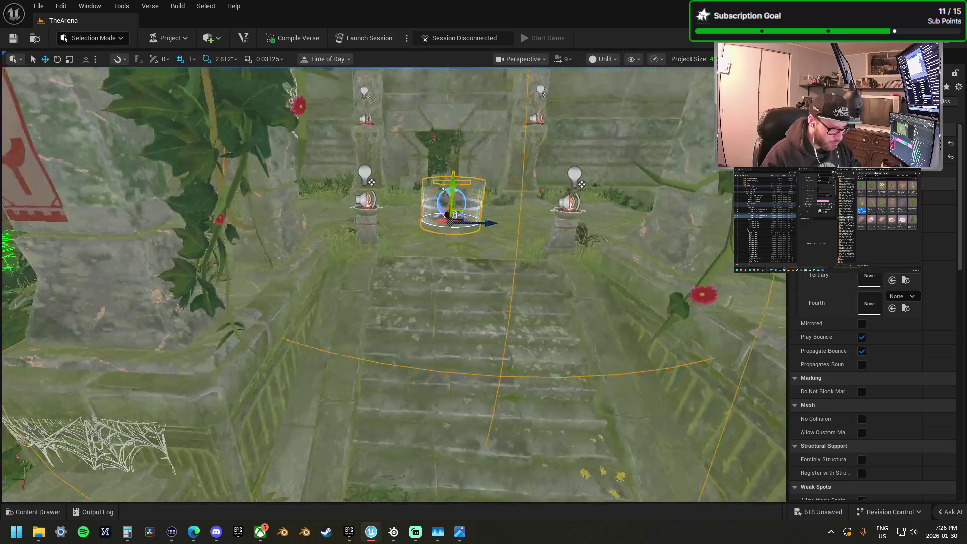
pyautogui.moveTo(483, 272); pyautogui.dragTo(484, 302)
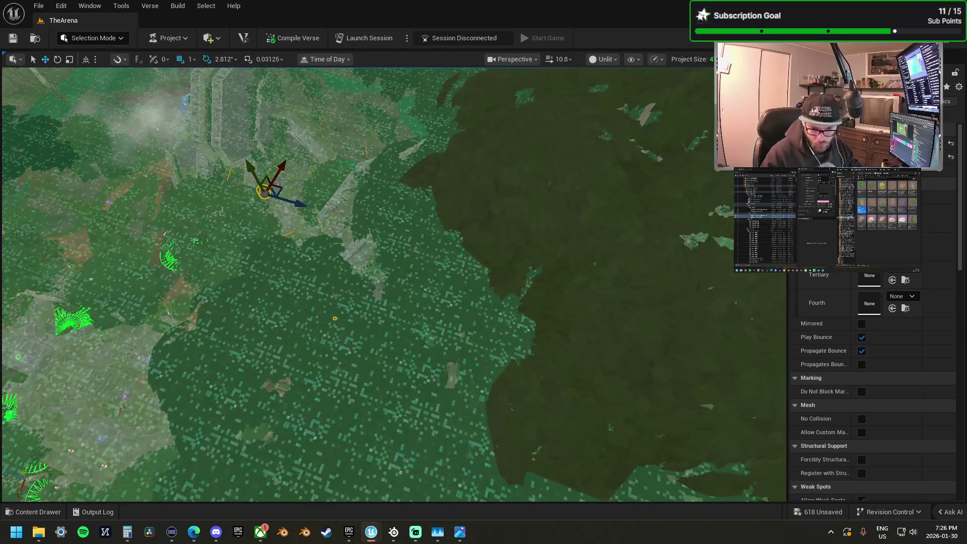
# Step: Select the lower of the two duplicate capture areas and remove it
pyautogui.click(856, 126)
pyautogui.moveTo(296, 276); pyautogui.dragTo(336, 223)
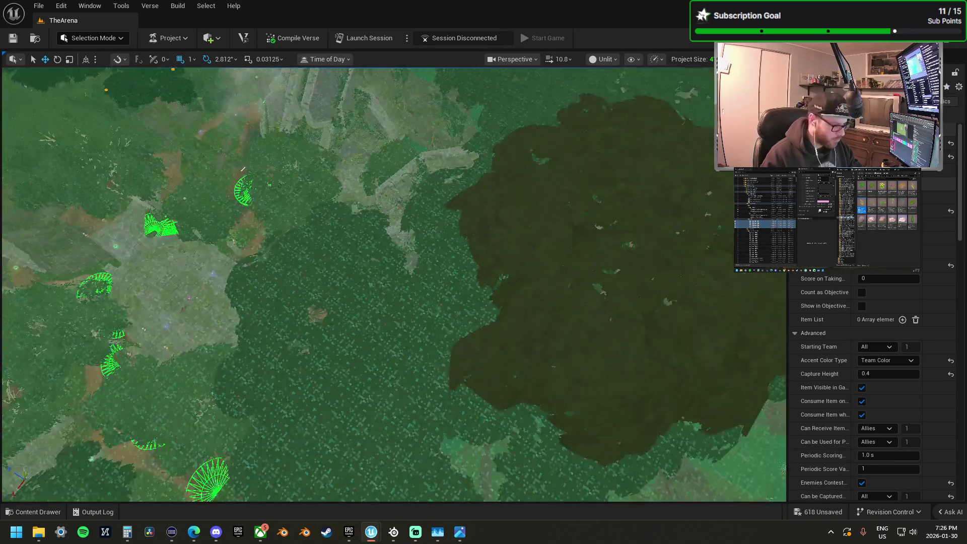
pyautogui.press('f')
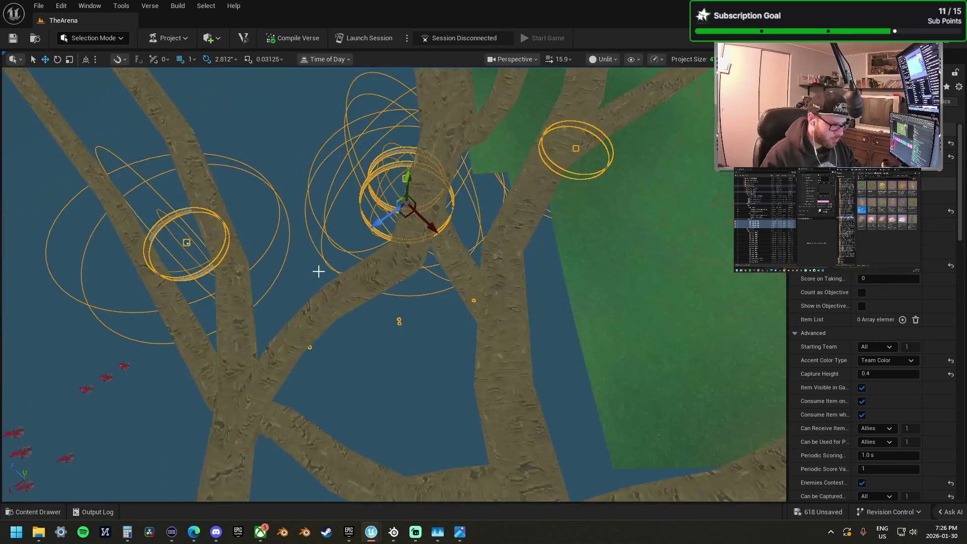
pyautogui.scroll(-15, 393, 282)
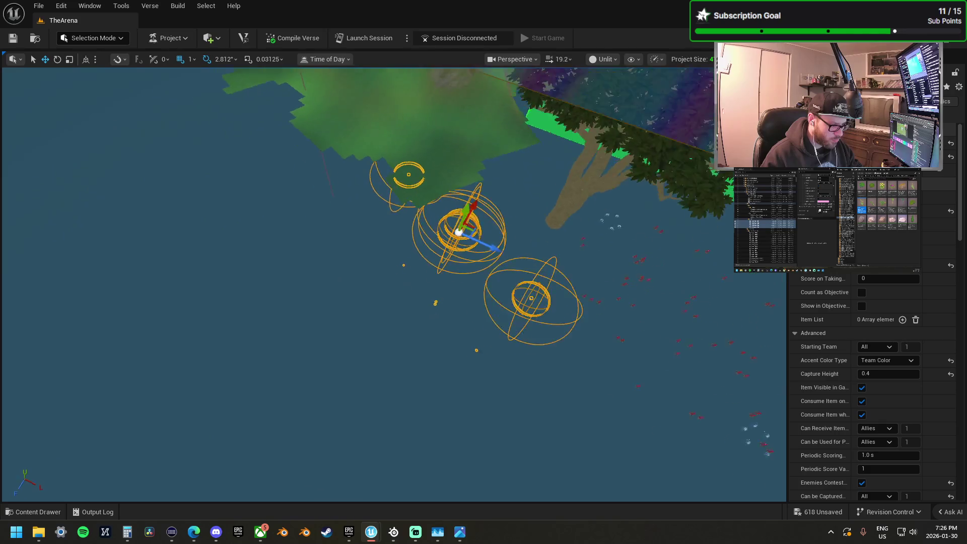
pyautogui.press('f')
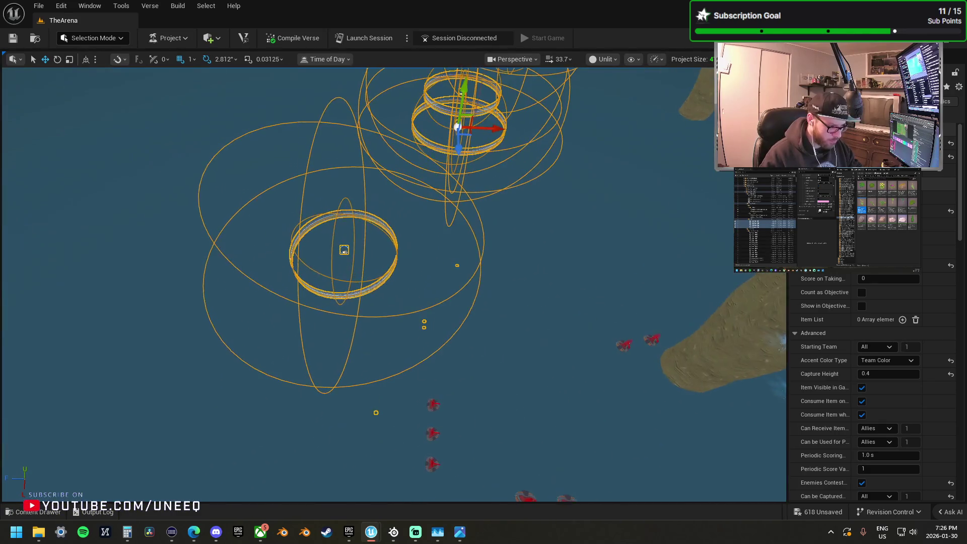
pyautogui.keyDown('ctrl'); pyautogui.click(344, 249); pyautogui.keyUp('ctrl')
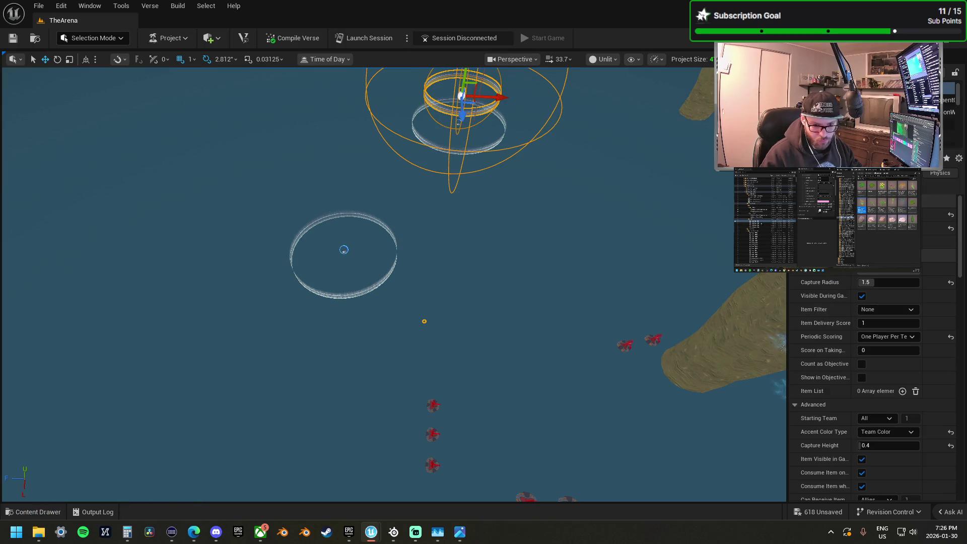
pyautogui.keyDown('ctrl'); pyautogui.click(344, 250); pyautogui.keyUp('ctrl')
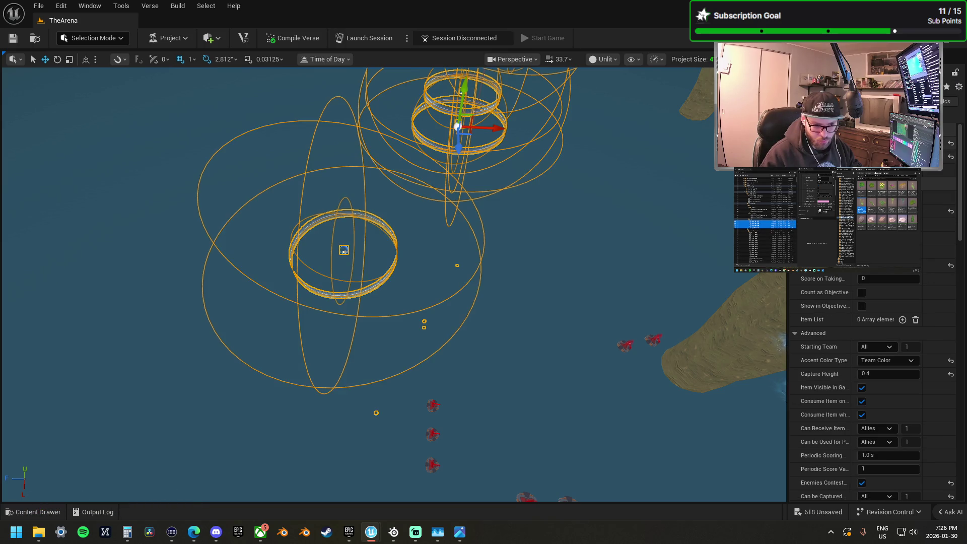
pyautogui.hotkey('ctrl', 'z')
# Step: Move the remaining capture area to the arena at the island's centre
pyautogui.scroll(-15, 514, 173)
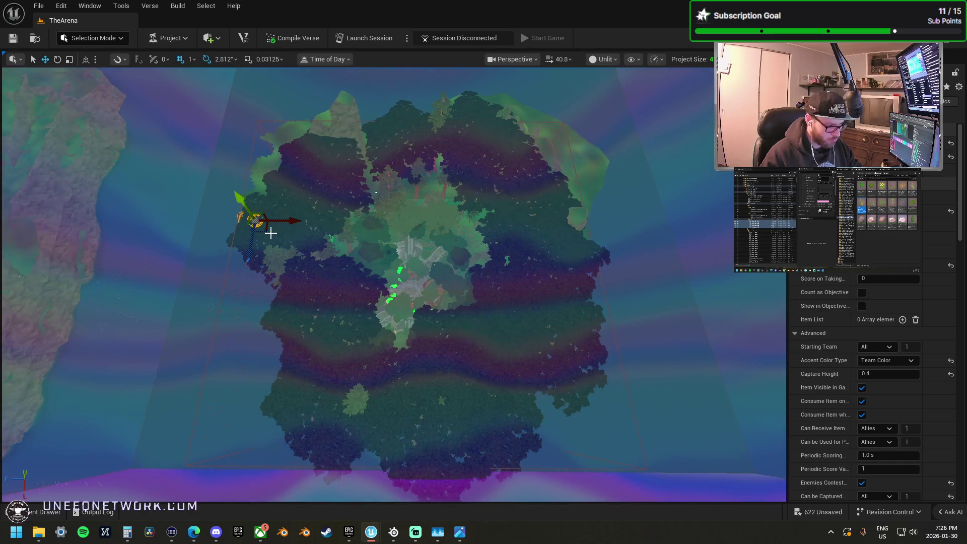
pyautogui.moveTo(272, 234)
pyautogui.mouseDown()
pyautogui.moveTo(375, 298)
pyautogui.moveTo(423, 307)
pyautogui.mouseUp()
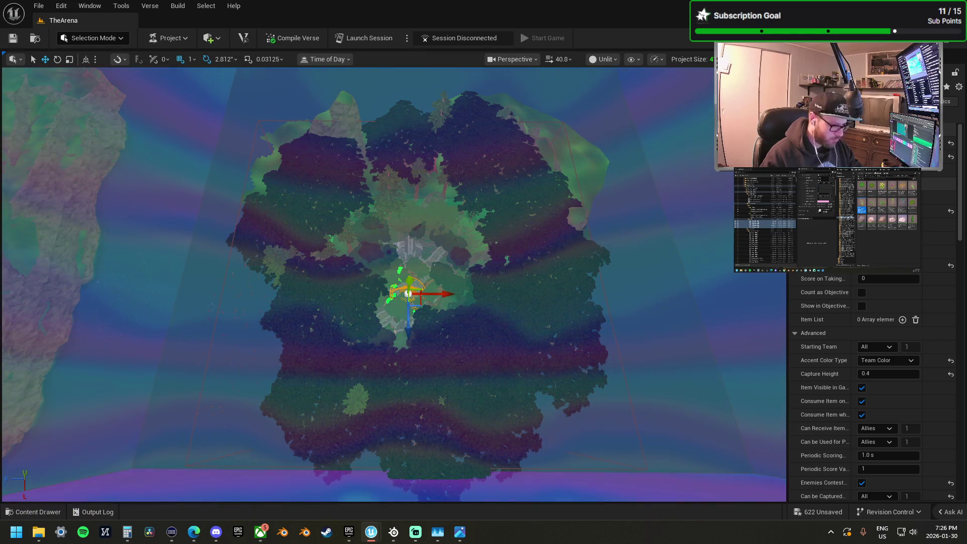
pyautogui.press('f')
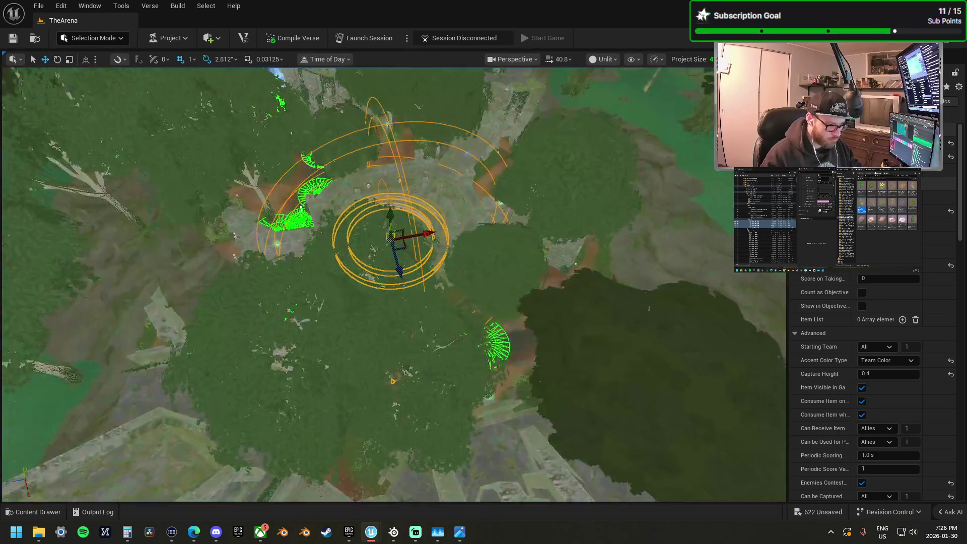
pyautogui.scroll(-3, 393, 282)
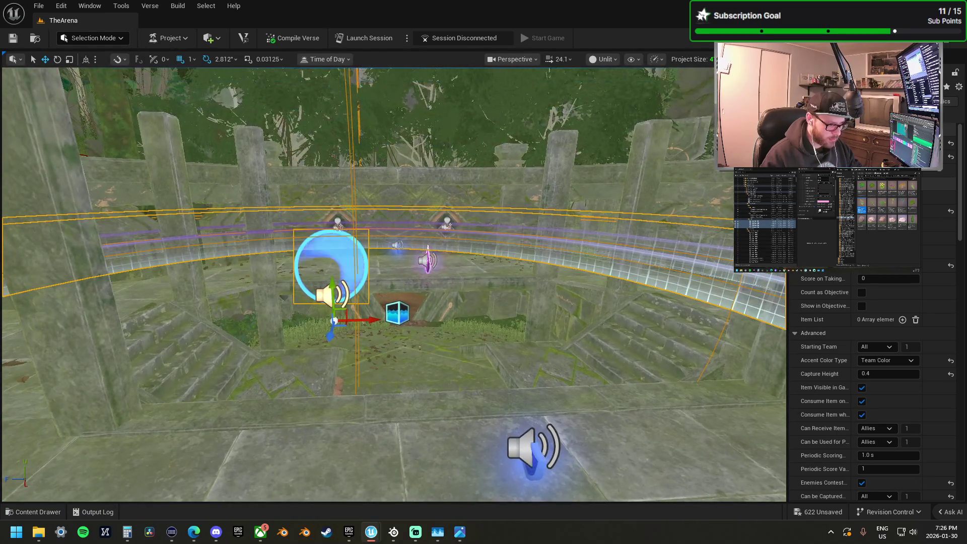
# Step: Lower the capture area to the ground and slide it past the arena walls onto the dirt path
pyautogui.scroll(-2, 393, 282)
pyautogui.moveTo(430, 374)
pyautogui.mouseDown()
pyautogui.moveTo(332, 254)
pyautogui.moveTo(432, 258)
pyautogui.moveTo(497, 312)
pyautogui.moveTo(458, 270)
pyautogui.mouseUp()
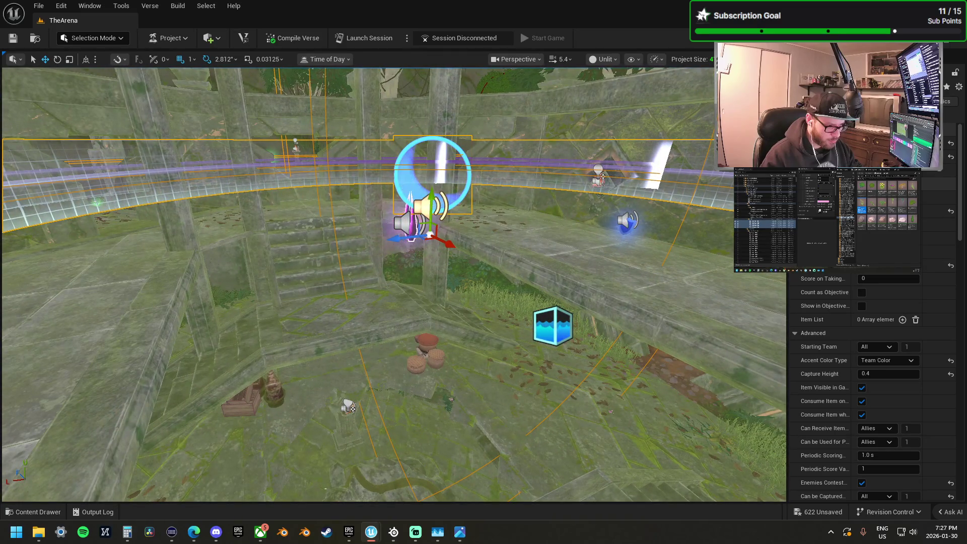
pyautogui.moveTo(442, 227); pyautogui.dragTo(447, 288)
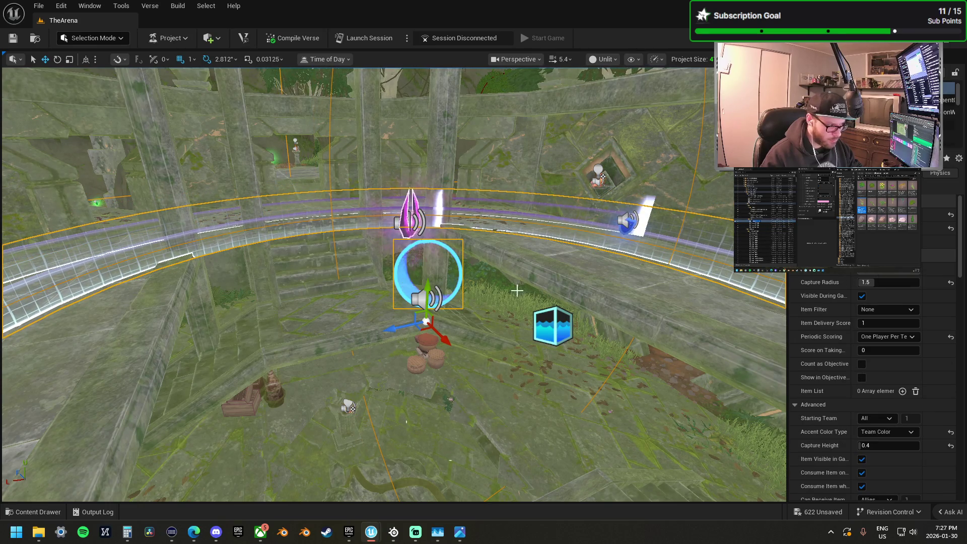
pyautogui.scroll(-10, 425, 282)
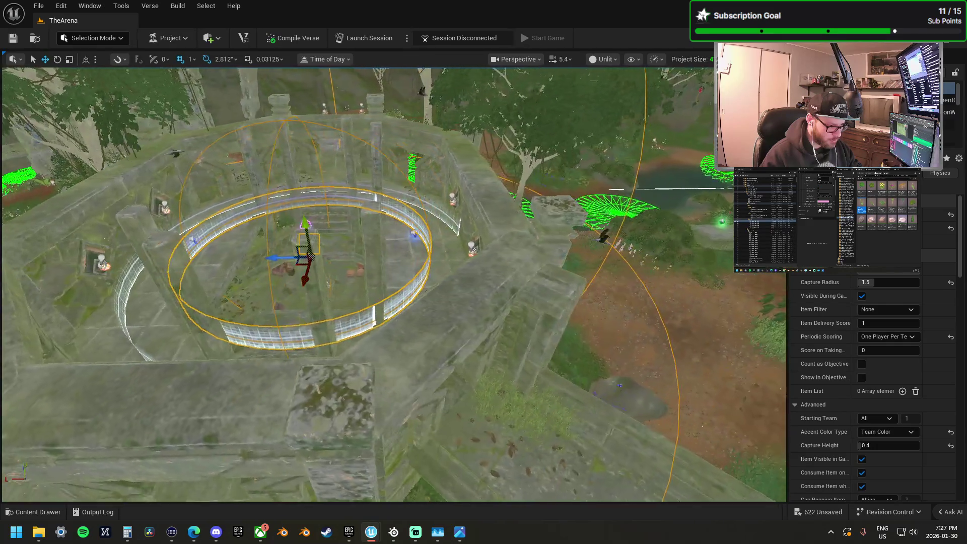
pyautogui.moveTo(282, 260); pyautogui.dragTo(258, 260)
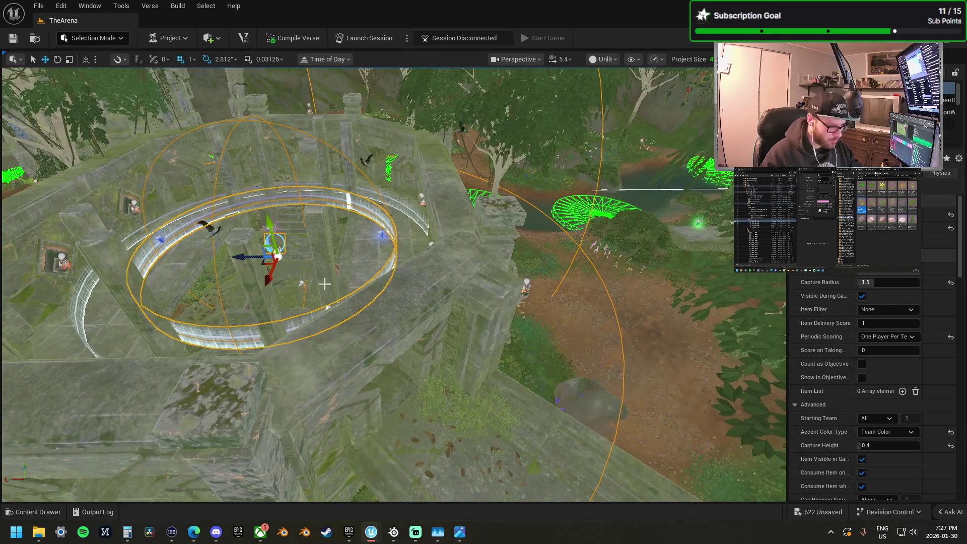
pyautogui.moveTo(239, 255)
pyautogui.mouseDown()
pyautogui.moveTo(491, 275)
pyautogui.moveTo(595, 266)
pyautogui.moveTo(573, 224)
pyautogui.moveTo(486, 162)
pyautogui.mouseUp()
pyautogui.moveTo(353, 302); pyautogui.dragTo(352, 262)
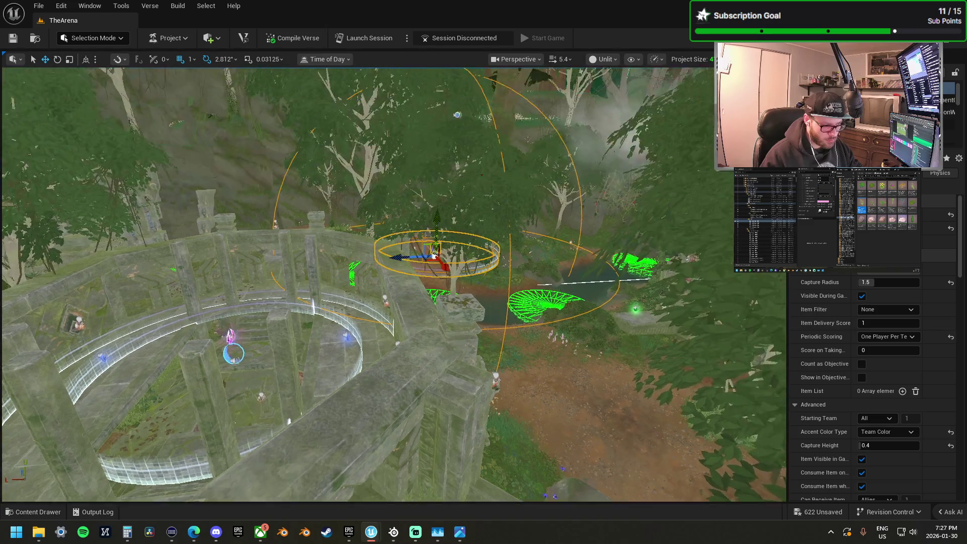
pyautogui.press('f')
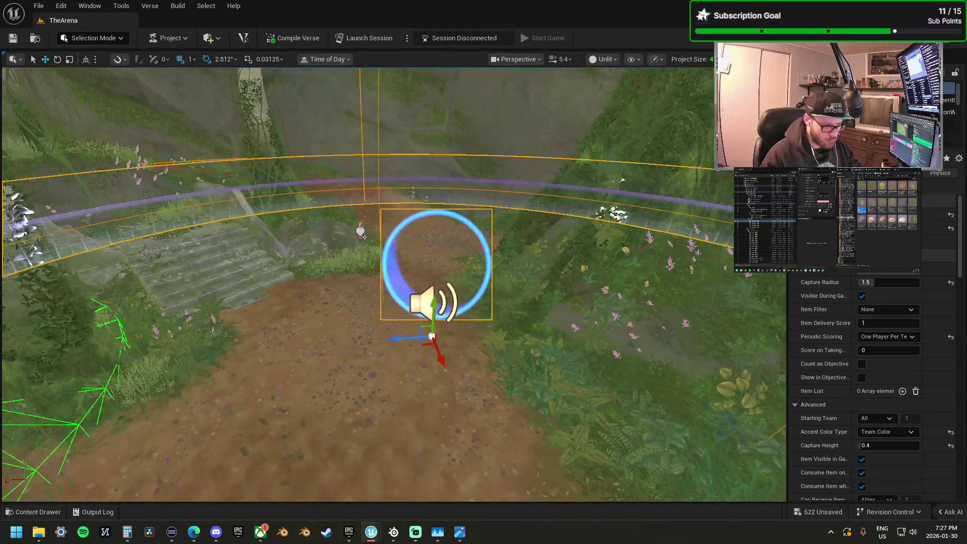
pyautogui.moveTo(417, 330)
pyautogui.mouseDown()
pyautogui.moveTo(391, 252)
pyautogui.moveTo(407, 186)
pyautogui.moveTo(427, 315)
pyautogui.mouseUp()
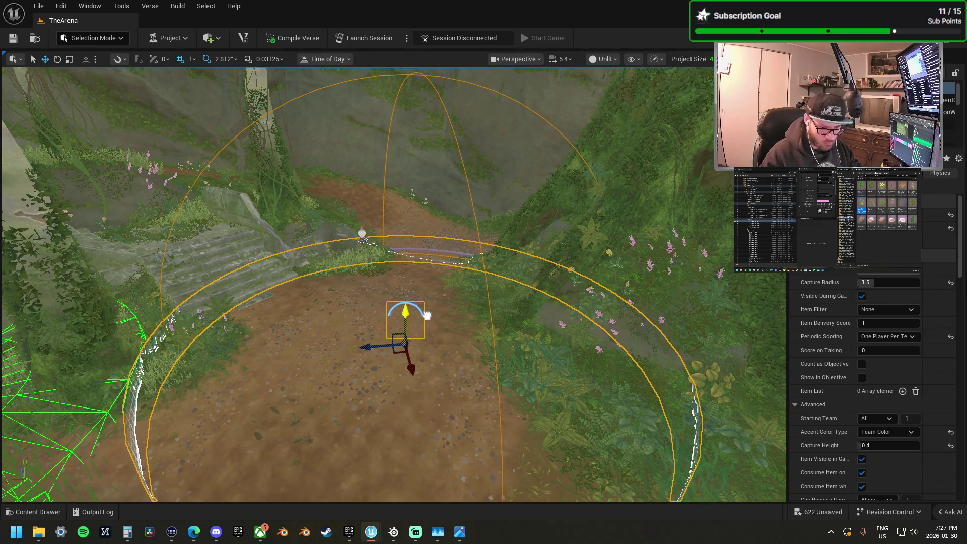
pyautogui.scroll(-3, 880, 439)
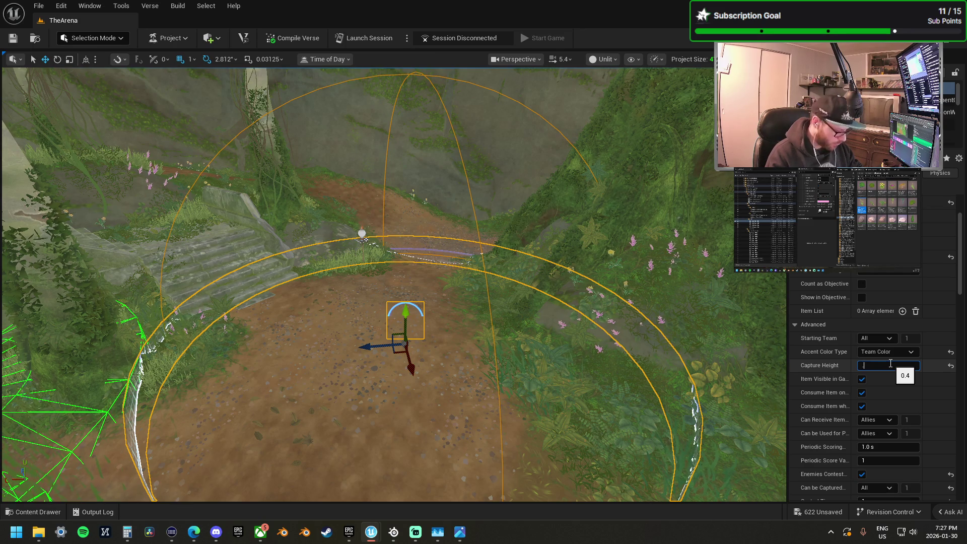
pyautogui.write('0.75')
pyautogui.press('Return')
pyautogui.scroll(-5, 394, 284)
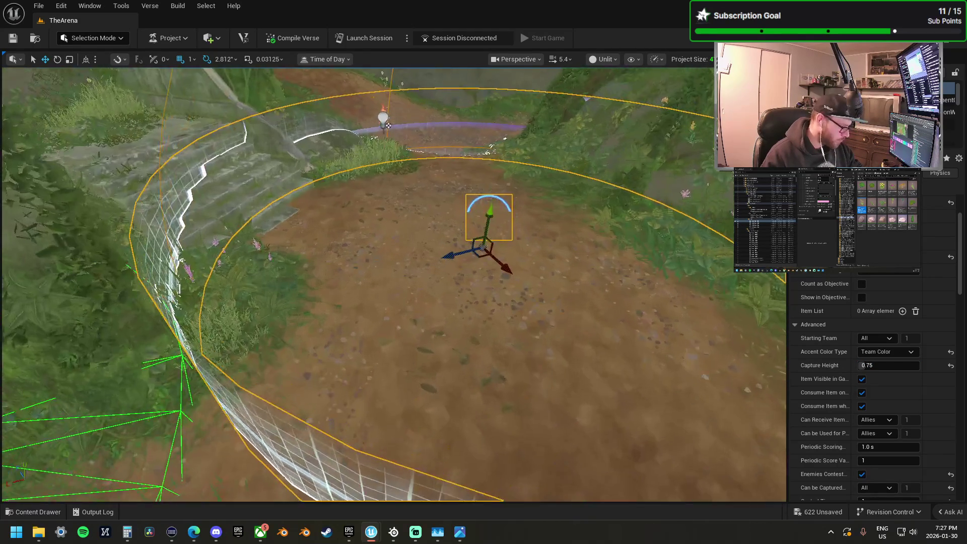
pyautogui.scroll(-5, 394, 284)
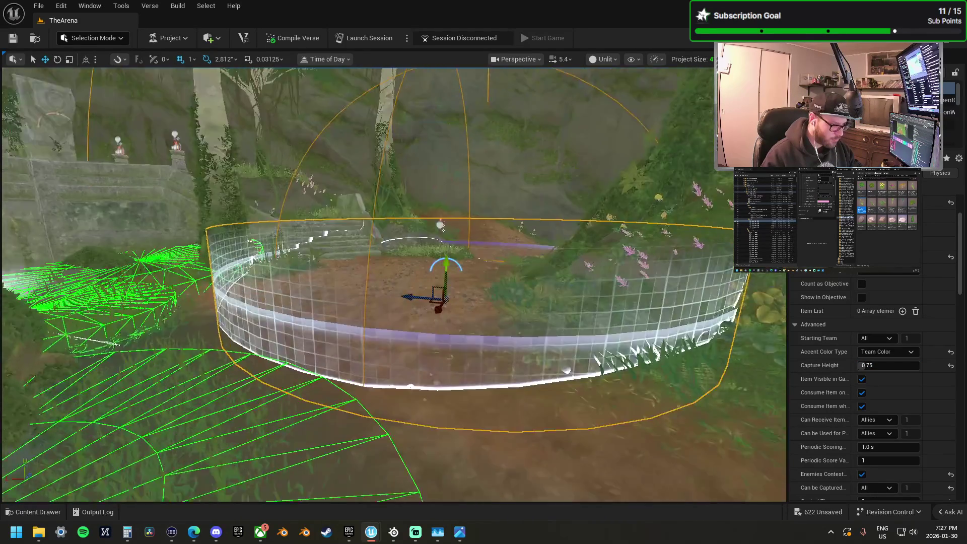
pyautogui.scroll(5, 394, 284)
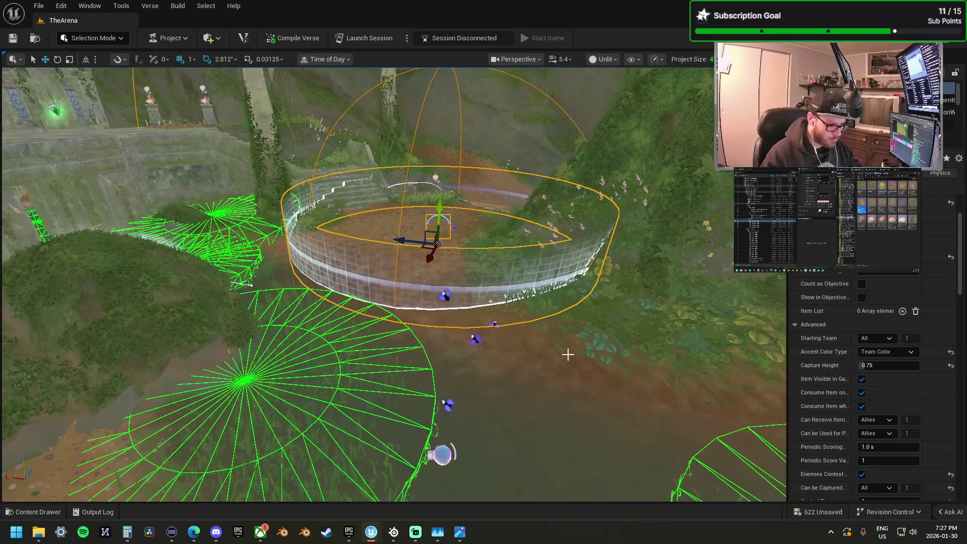
pyautogui.click(887, 365)
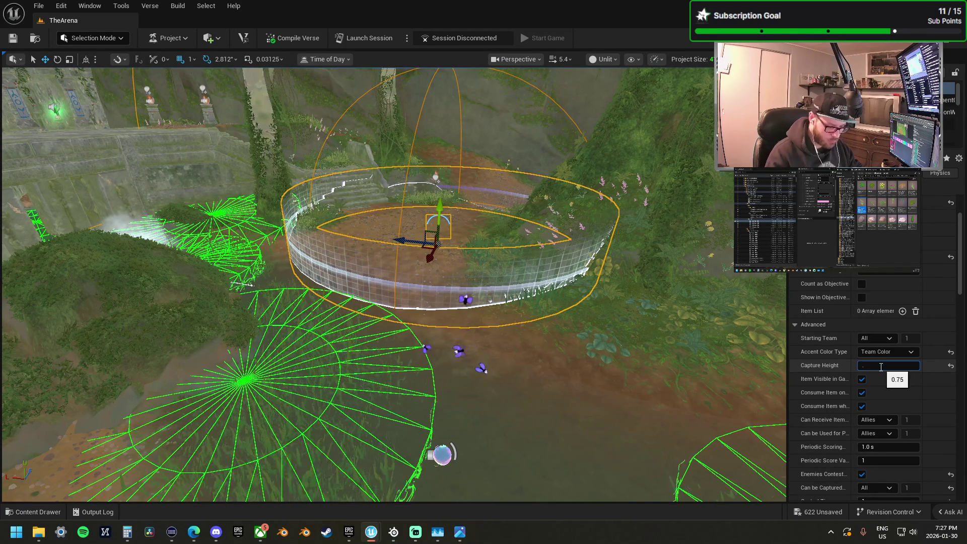
pyautogui.press('Return')
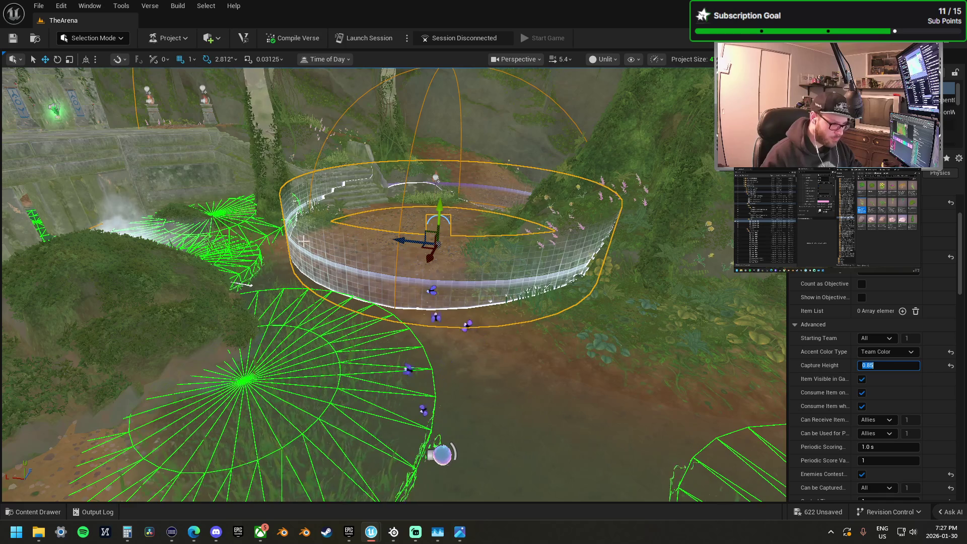
pyautogui.scroll(-5, 393, 284)
pyautogui.scroll(-3, 394, 284)
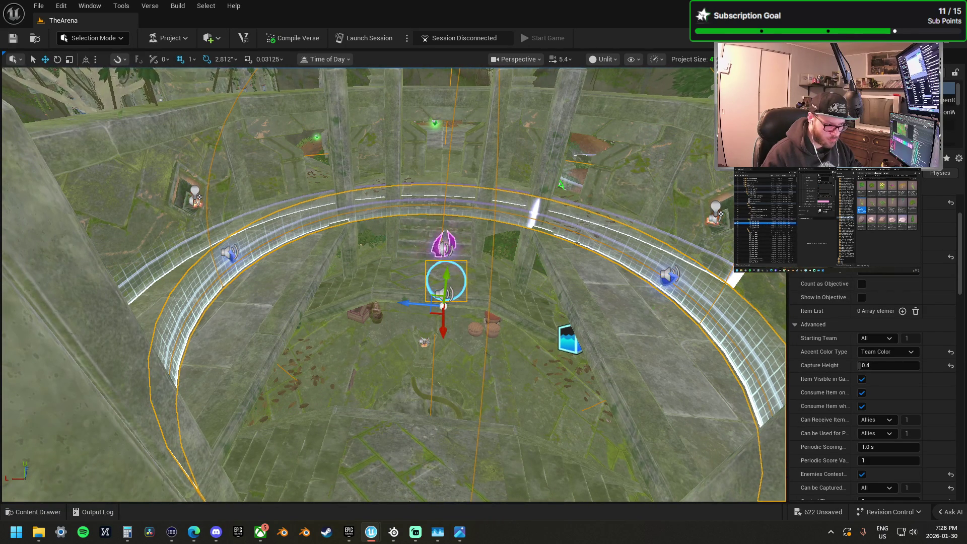
pyautogui.scroll(-10, 651, 270)
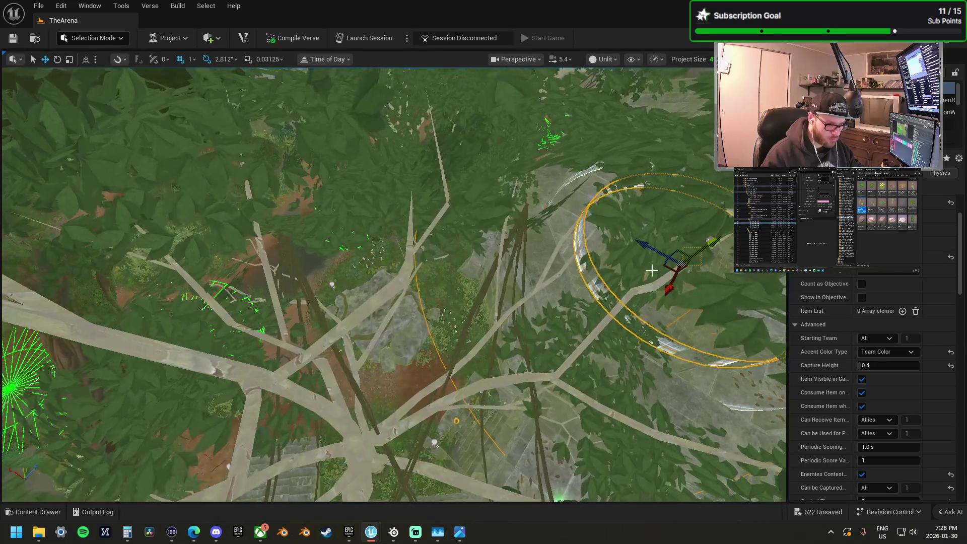
pyautogui.moveTo(651, 270); pyautogui.dragTo(554, 293)
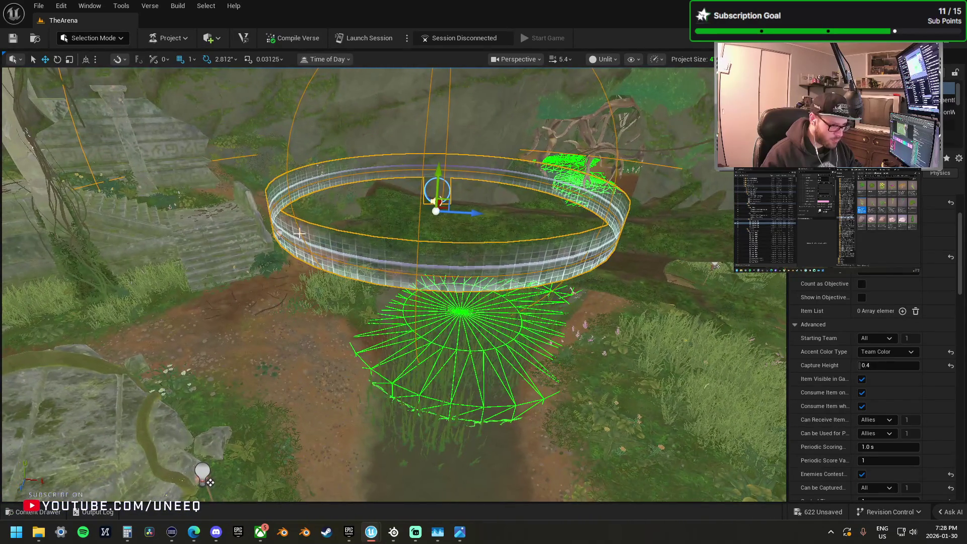
pyautogui.moveTo(449, 200)
pyautogui.mouseDown()
pyautogui.moveTo(461, 212)
pyautogui.moveTo(467, 318)
pyautogui.moveTo(612, 300)
pyautogui.mouseUp()
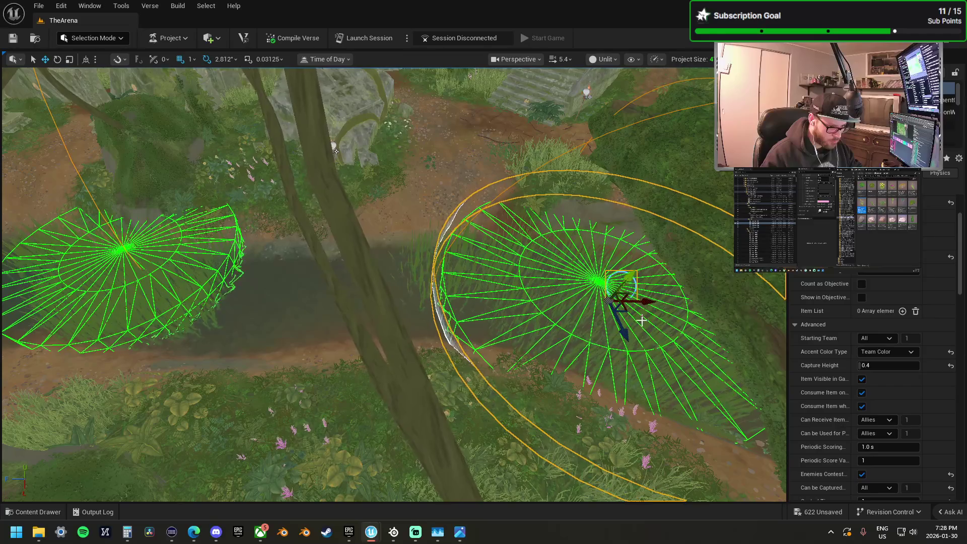
pyautogui.press('f')
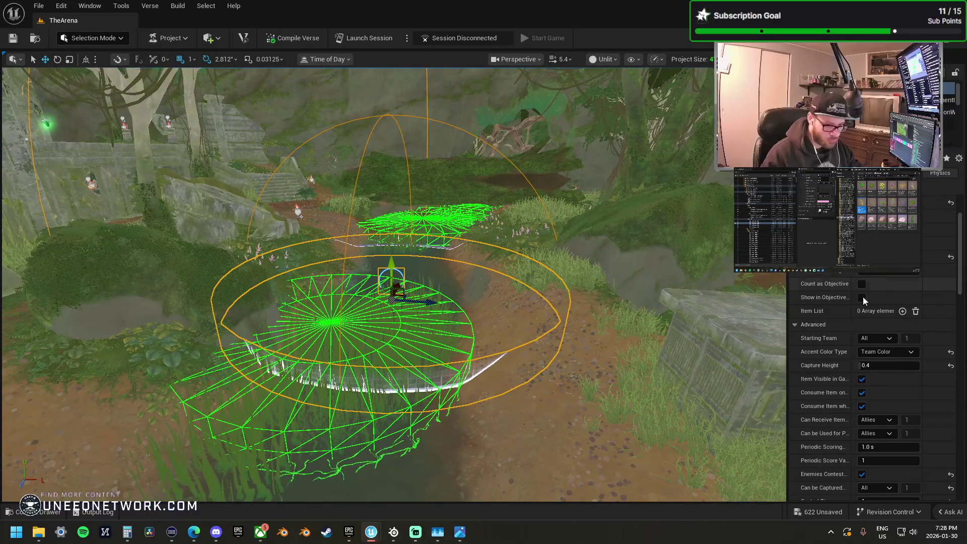
pyautogui.click(877, 367)
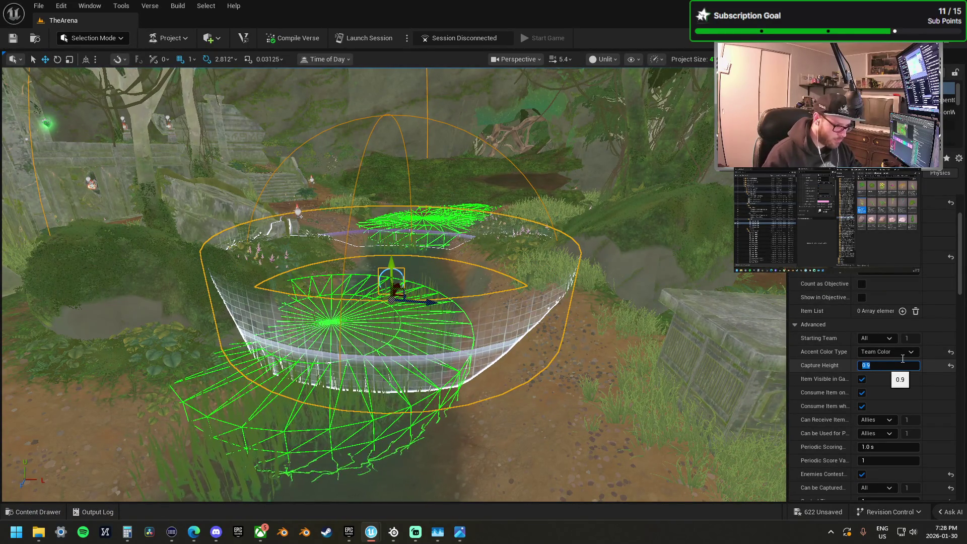
pyautogui.write('1')
pyautogui.press('Return')
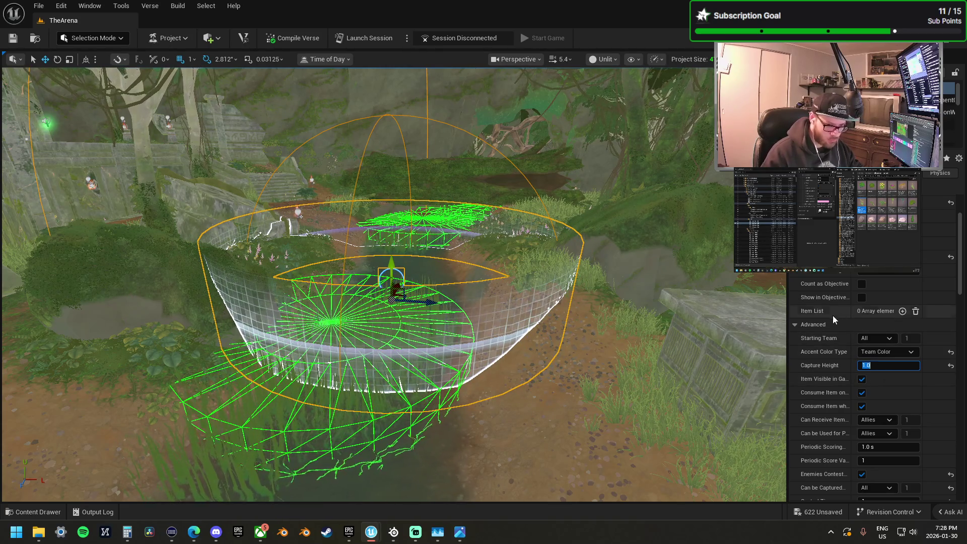
pyautogui.scroll(10, 393, 285)
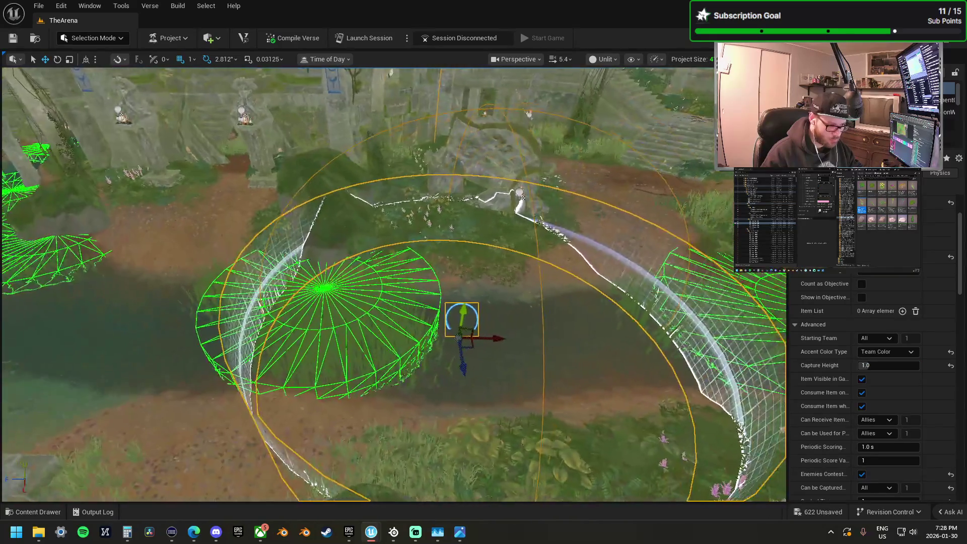
pyautogui.press('s')
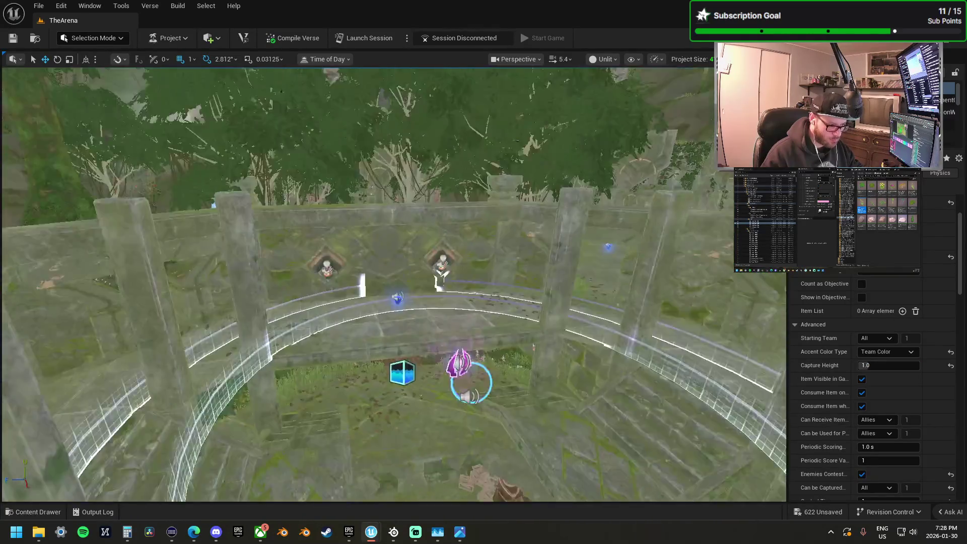
pyautogui.hotkey('ctrl', 'z')
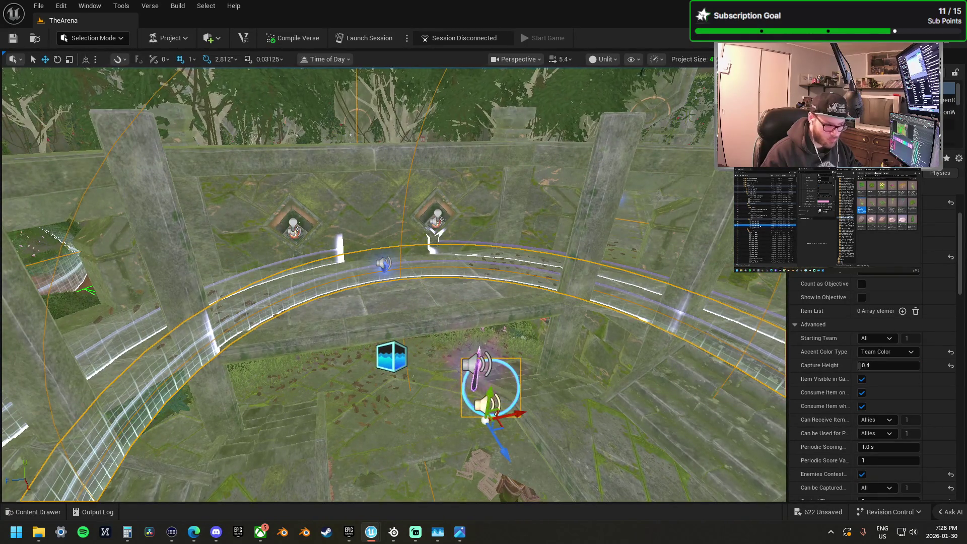
pyautogui.press('f')
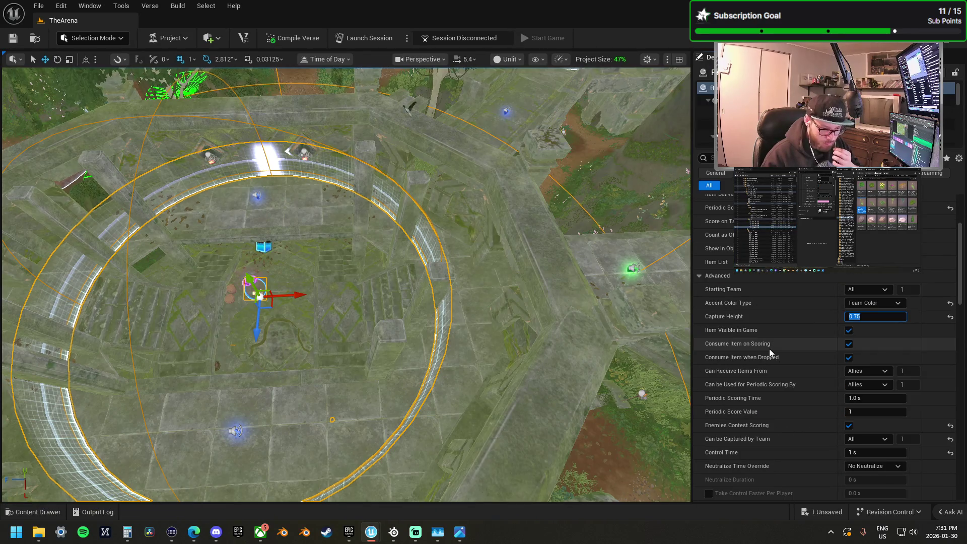
# Step: Review the capture zone's Advanced and User Options, including 1 s control time and the 'Score!' HUD message
pyautogui.scroll(-1, 769, 349)
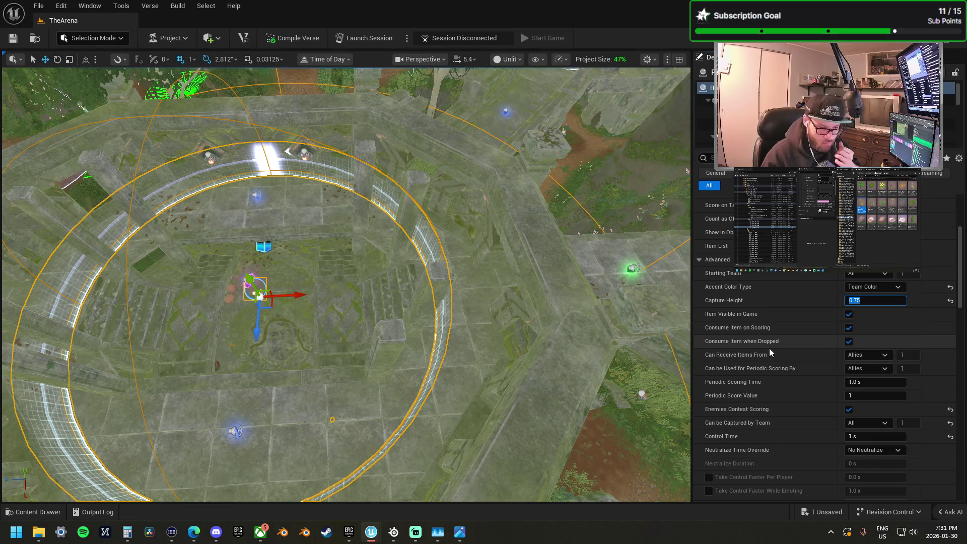
pyautogui.scroll(-1, 769, 351)
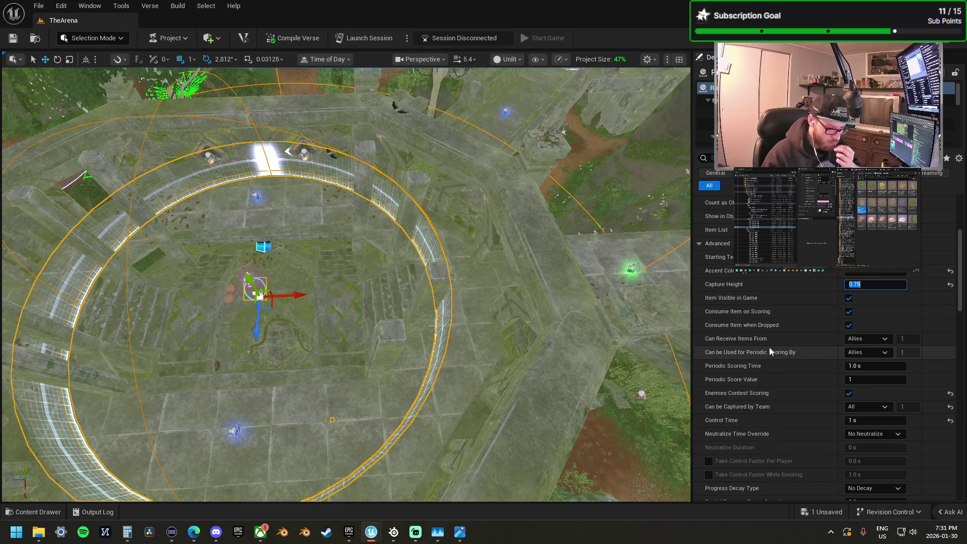
pyautogui.scroll(-4, 769, 348)
pyautogui.scroll(-1, 769, 345)
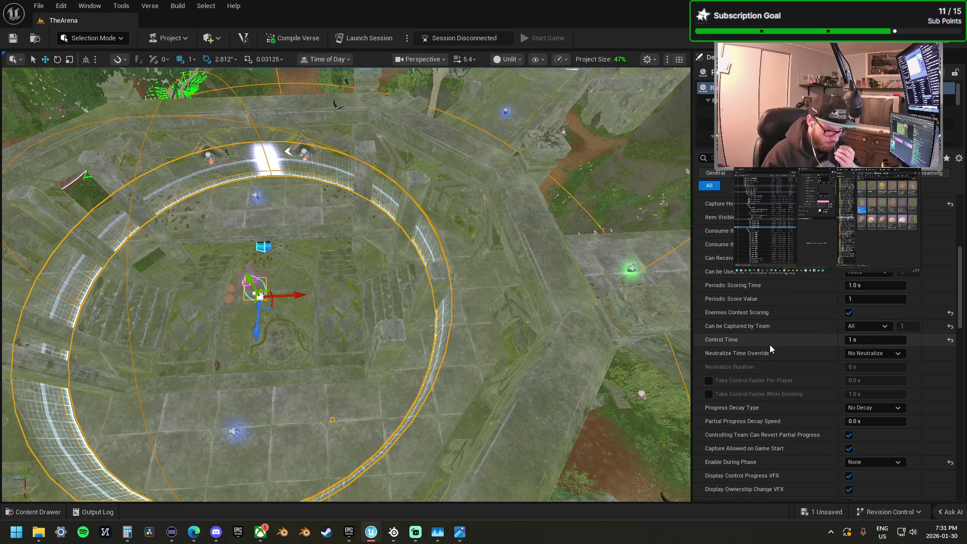
pyautogui.scroll(-8, 770, 344)
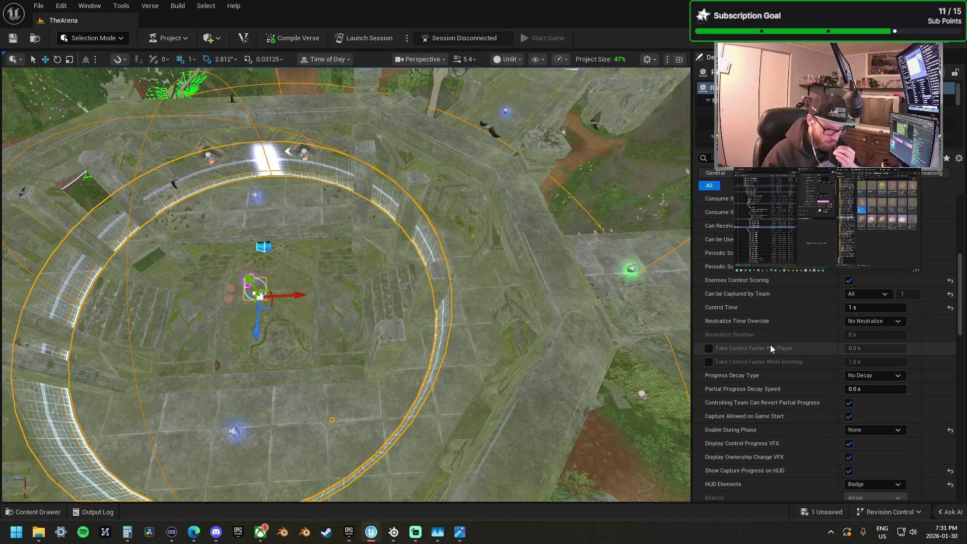
pyautogui.scroll(-2, 772, 347)
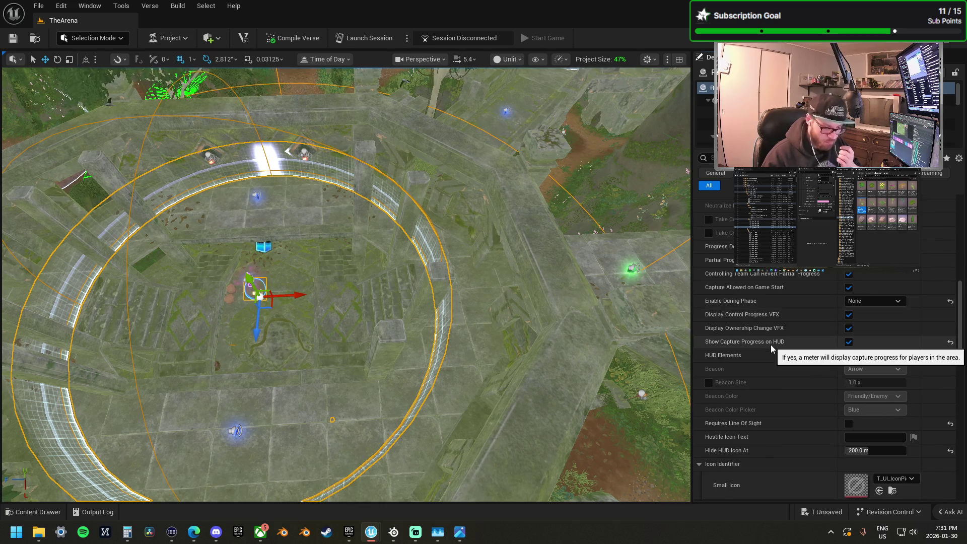
pyautogui.scroll(-14, 771, 345)
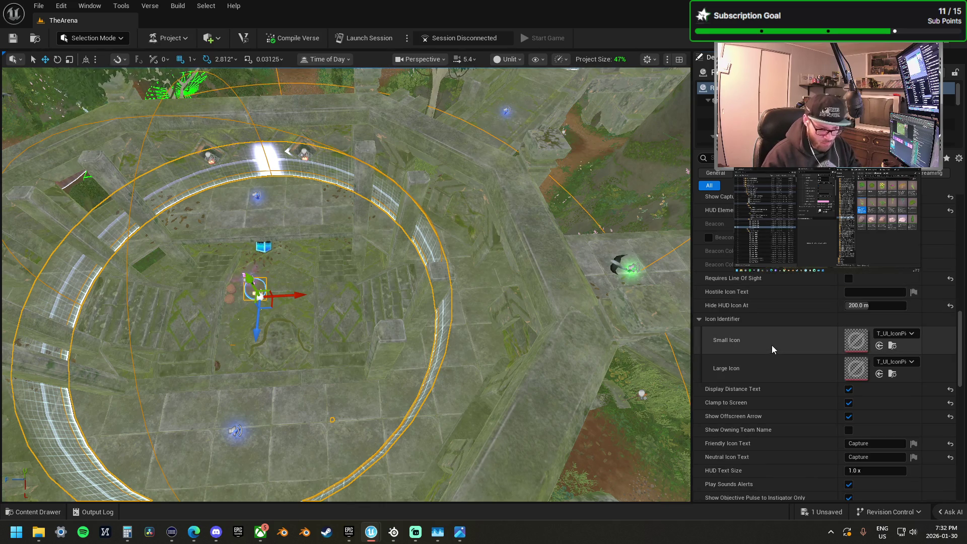
pyautogui.scroll(-13, 772, 346)
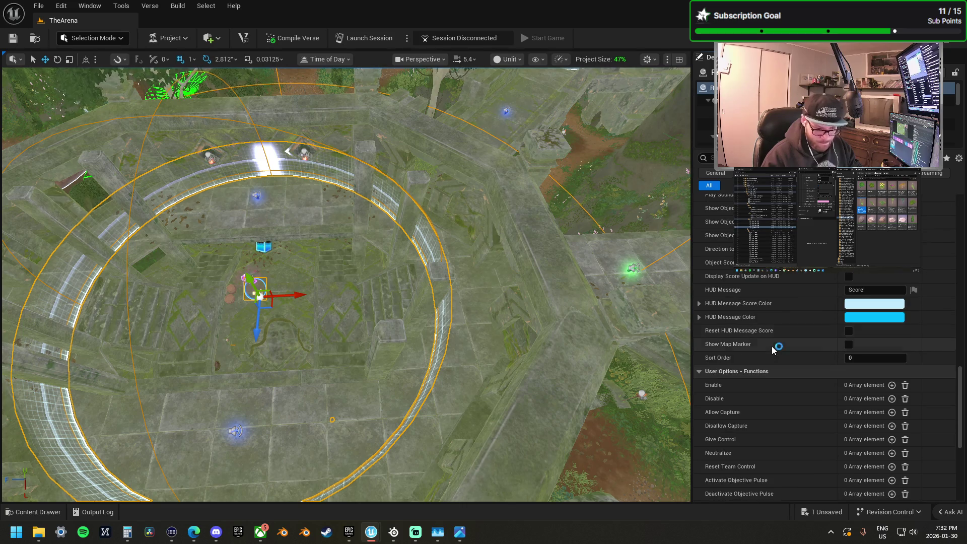
pyautogui.scroll(-5, 346, 284)
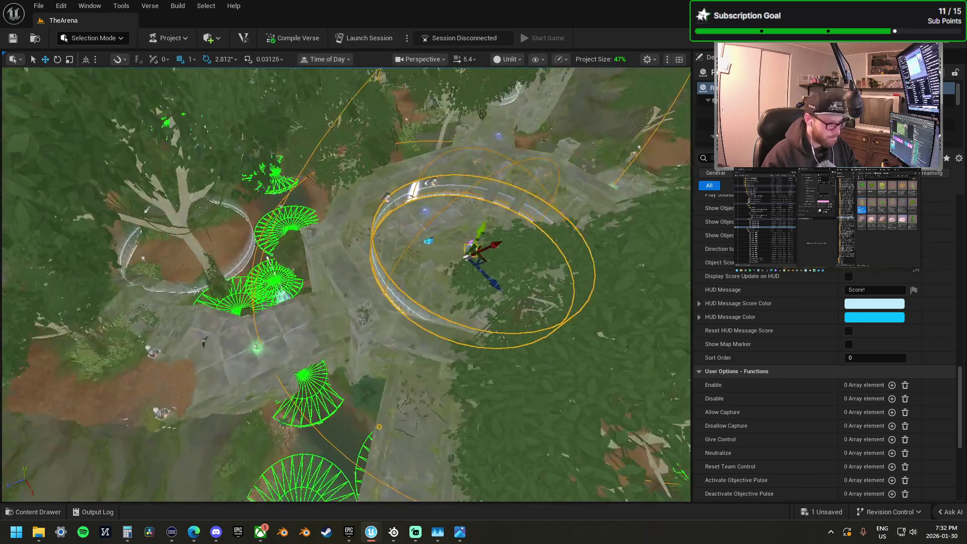
pyautogui.moveTo(654, 303); pyautogui.dragTo(686, 300)
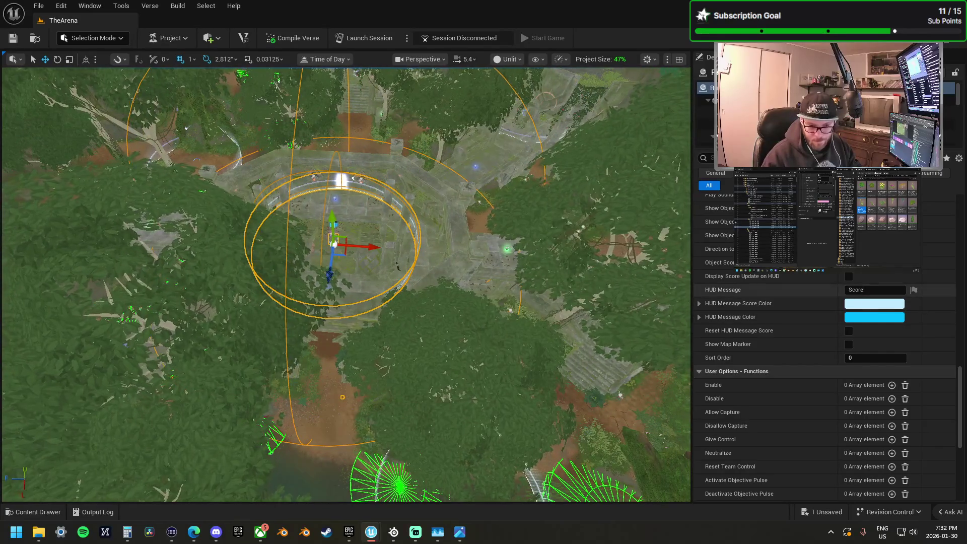
# Step: Select the assault weapon spawner tied to the SYM and ASYM triggers, spawning every 30 s
pyautogui.click(710, 87)
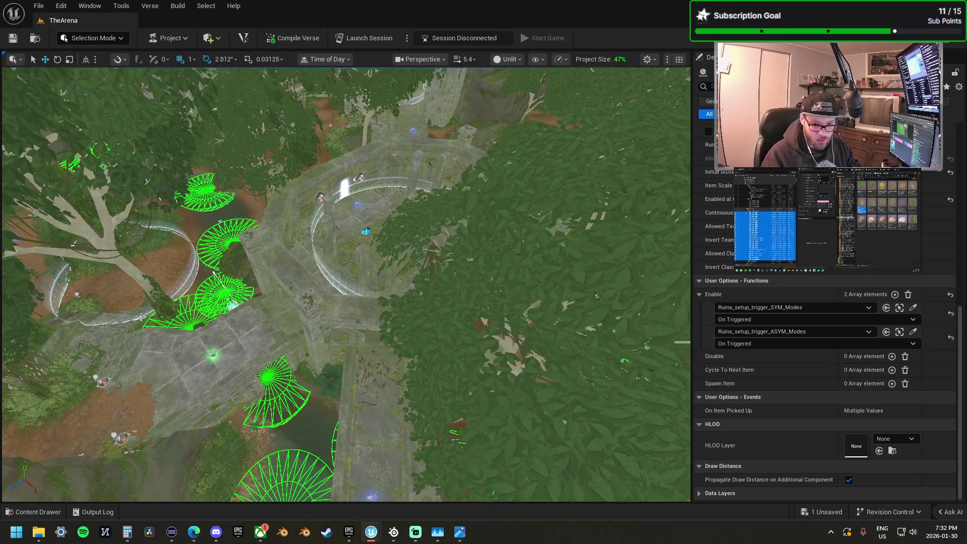
pyautogui.scroll(10, 834, 295)
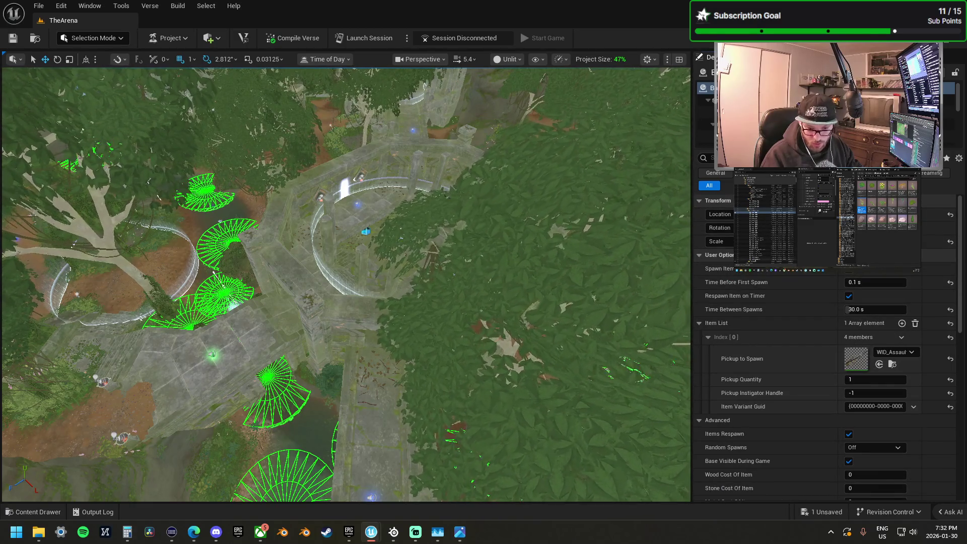
pyautogui.scroll(-3, 880, 328)
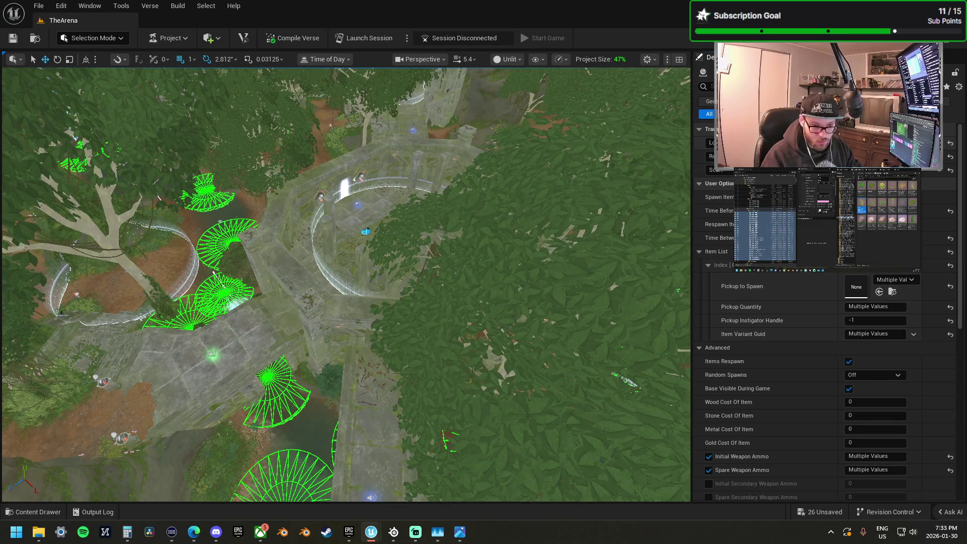
pyautogui.rightClick(359, 227)
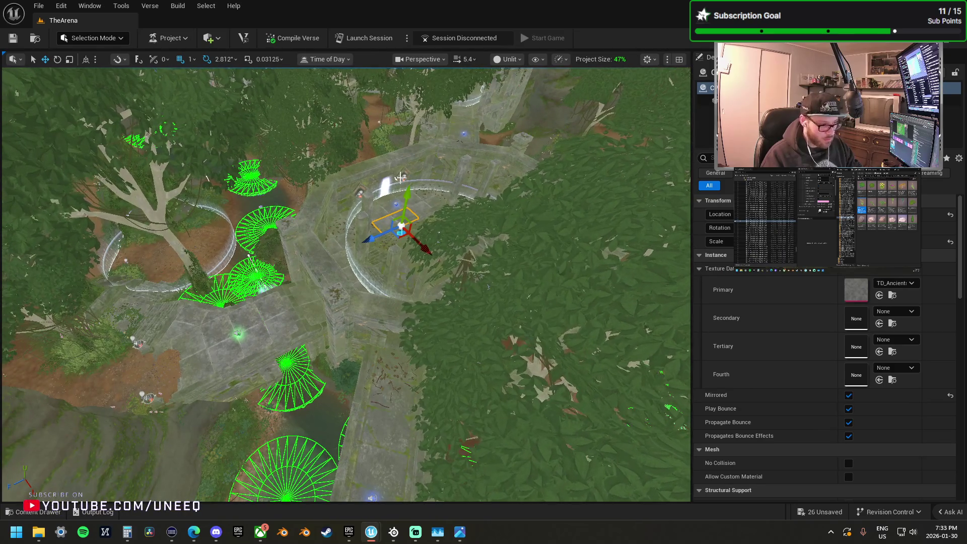
# Step: Select several weapon item spawners around the ruins together and frame them in view
pyautogui.click(401, 178)
pyautogui.hotkey('ctrl', 'z')
pyautogui.moveTo(409, 240); pyautogui.dragTo(380, 223)
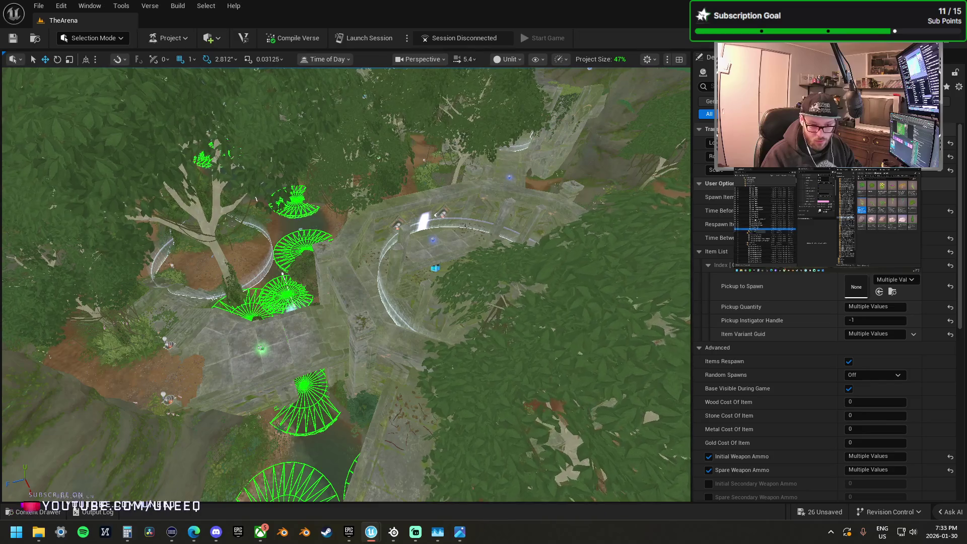
pyautogui.click(765, 191)
pyautogui.keyDown('shift'); pyautogui.click(764, 256); pyautogui.keyUp('shift')
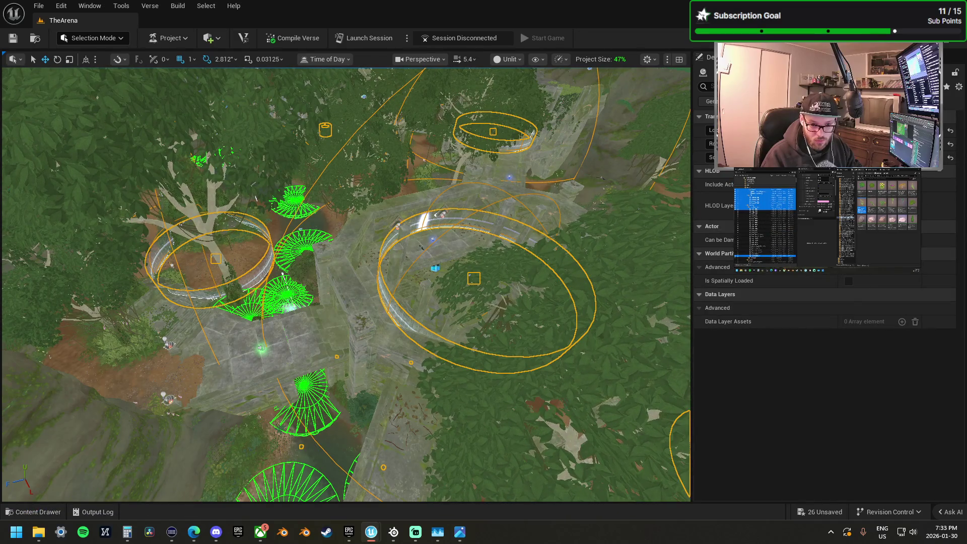
pyautogui.click(765, 202)
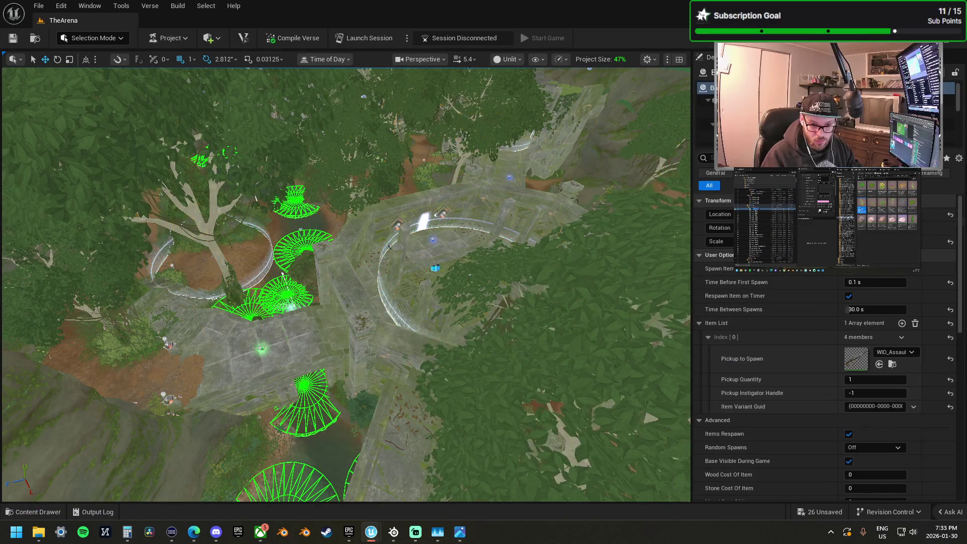
pyautogui.keyDown('shift'); pyautogui.click(765, 257); pyautogui.keyUp('shift')
pyautogui.press('f')
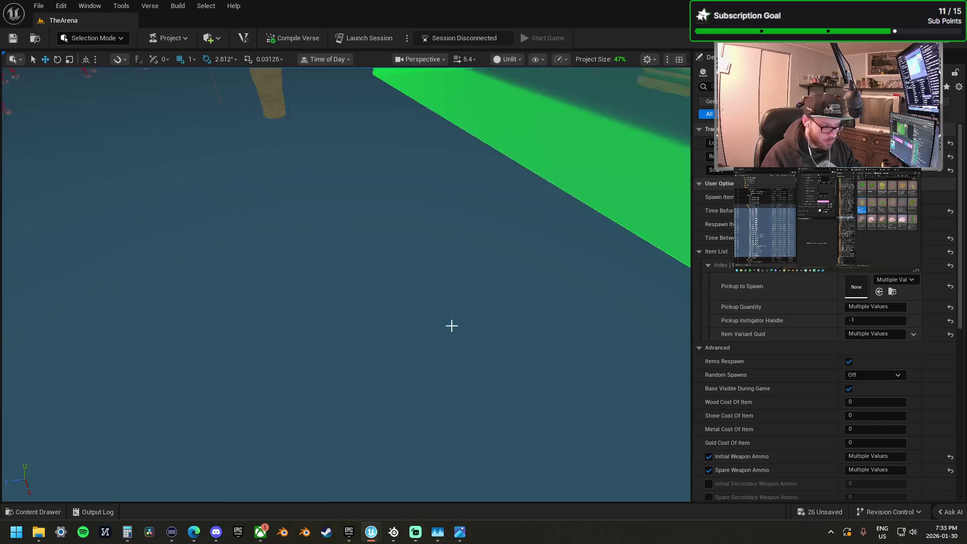
pyautogui.scroll(-10, 346, 284)
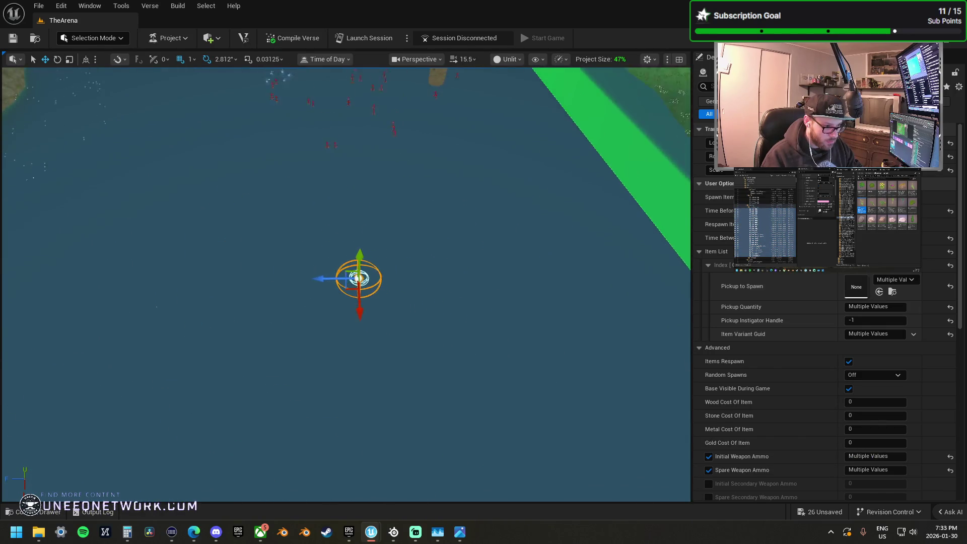
pyautogui.scroll(2, 346, 284)
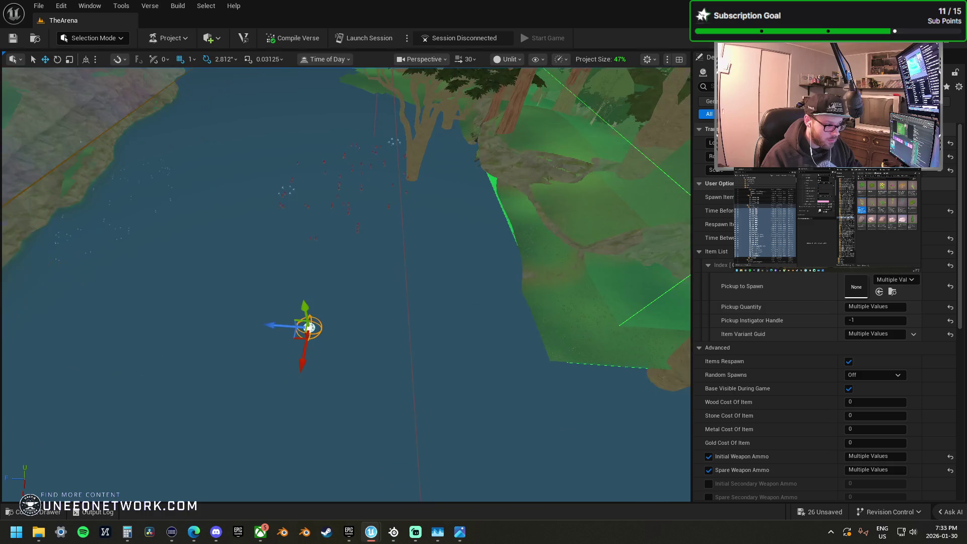
# Step: Drag the stray spawner off the water onto the tree-covered island and refocus on it
pyautogui.moveTo(346, 284)
pyautogui.mouseDown()
pyautogui.moveTo(352, 232)
pyautogui.moveTo(352, 251)
pyautogui.moveTo(372, 236)
pyautogui.moveTo(380, 177)
pyautogui.moveTo(350, 156)
pyautogui.moveTo(340, 176)
pyautogui.mouseUp()
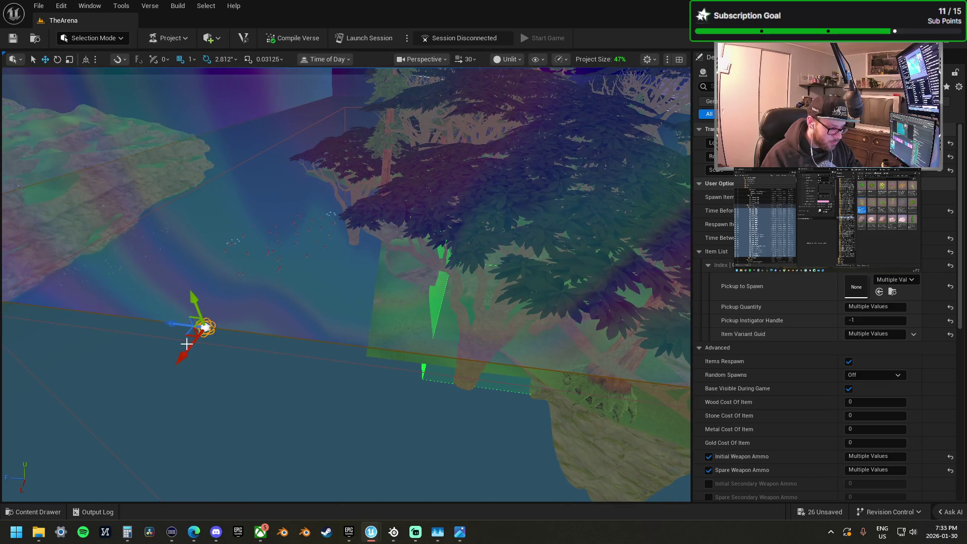
pyautogui.moveTo(188, 337)
pyautogui.mouseDown()
pyautogui.moveTo(304, 262)
pyautogui.moveTo(459, 297)
pyautogui.mouseUp()
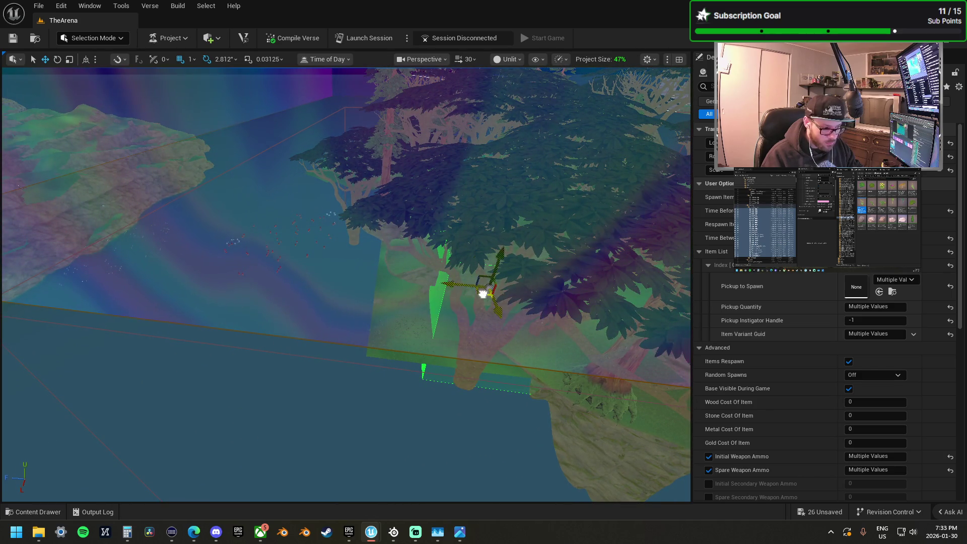
pyautogui.press('f')
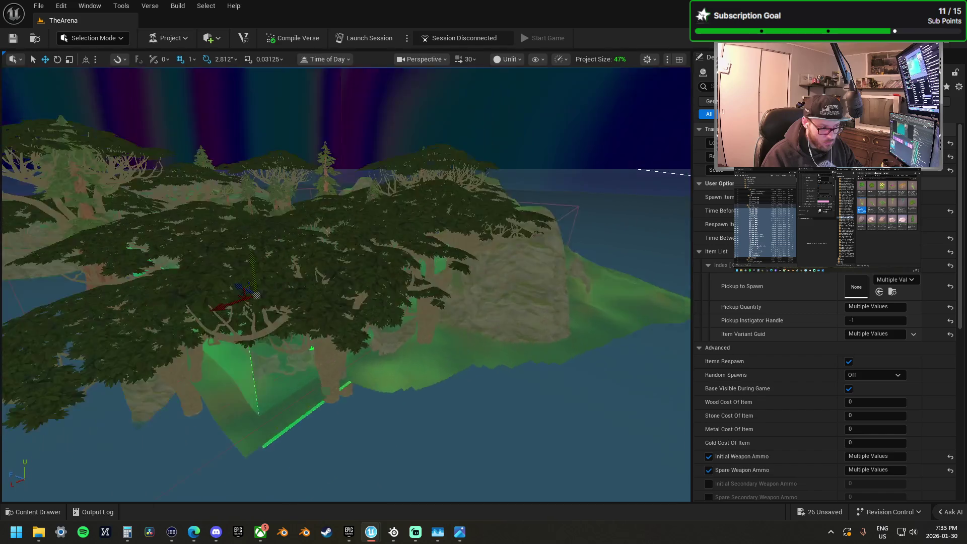
pyautogui.press('f')
pyautogui.press('f')
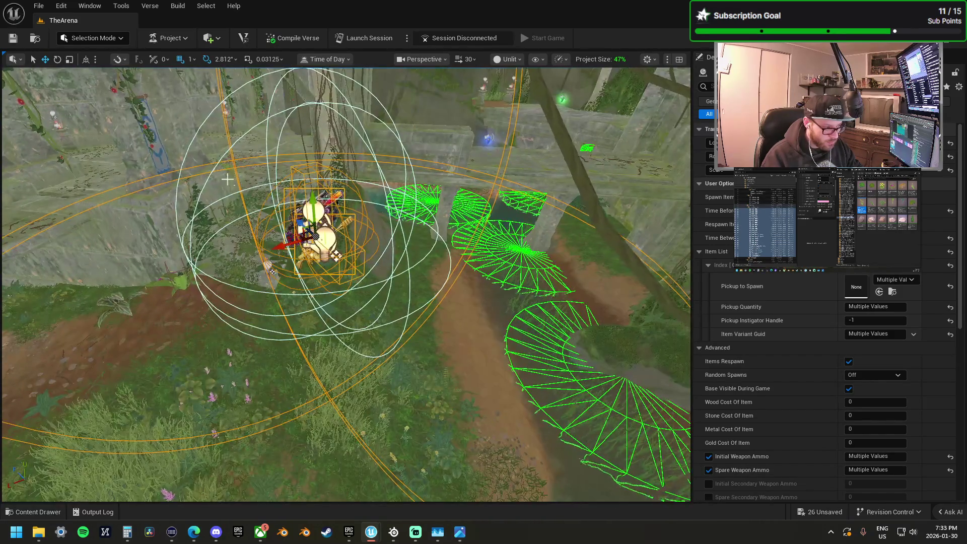
# Step: Raise the selected spawners over the pool, then select only the assault rifle spawner (30.0 s respawn)
pyautogui.moveTo(301, 235)
pyautogui.mouseDown()
pyautogui.moveTo(324, 216)
pyautogui.moveTo(505, 190)
pyautogui.moveTo(557, 134)
pyautogui.moveTo(550, 117)
pyautogui.mouseUp()
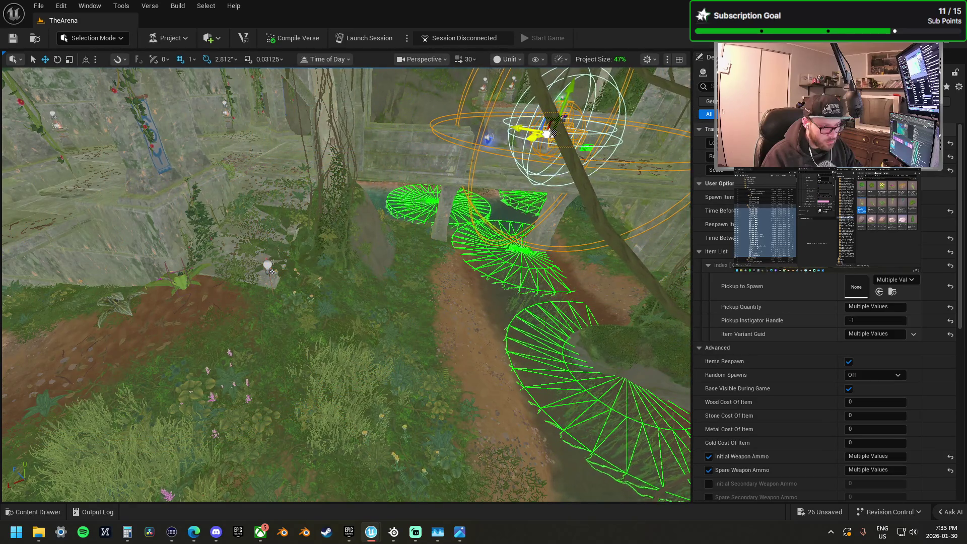
pyautogui.press('f')
pyautogui.moveTo(346, 285)
pyautogui.mouseDown()
pyautogui.moveTo(322, 282)
pyautogui.moveTo(313, 302)
pyautogui.moveTo(348, 282)
pyautogui.moveTo(348, 249)
pyautogui.mouseUp()
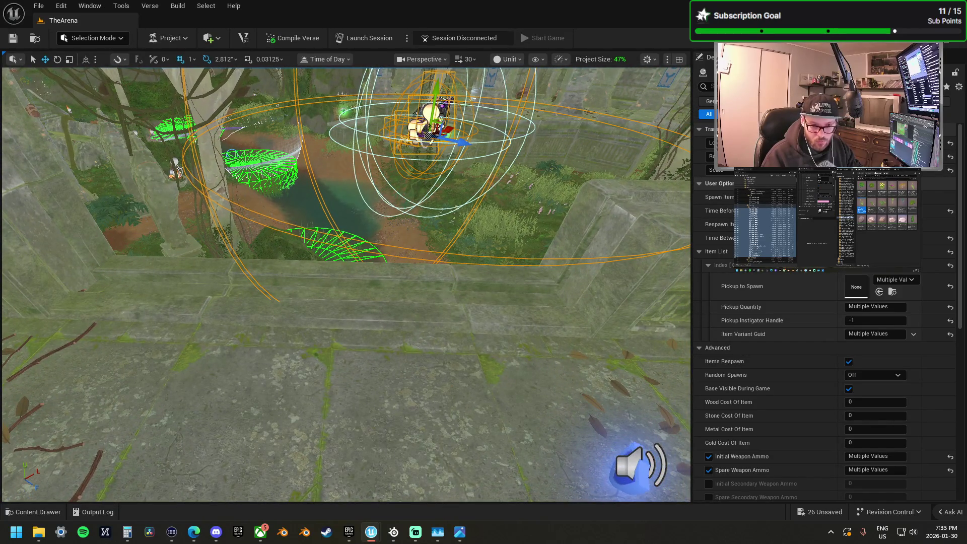
pyautogui.click(431, 115)
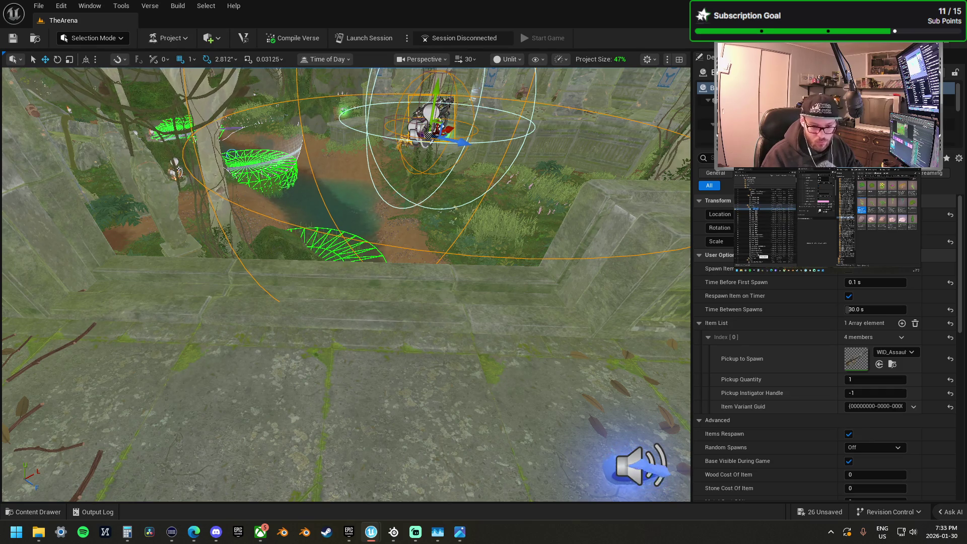
# Step: Make the 120 s item spawner's Pickup to Spawn the Reaper Sniper Rifle, undoing the accidental change
pyautogui.click(431, 116)
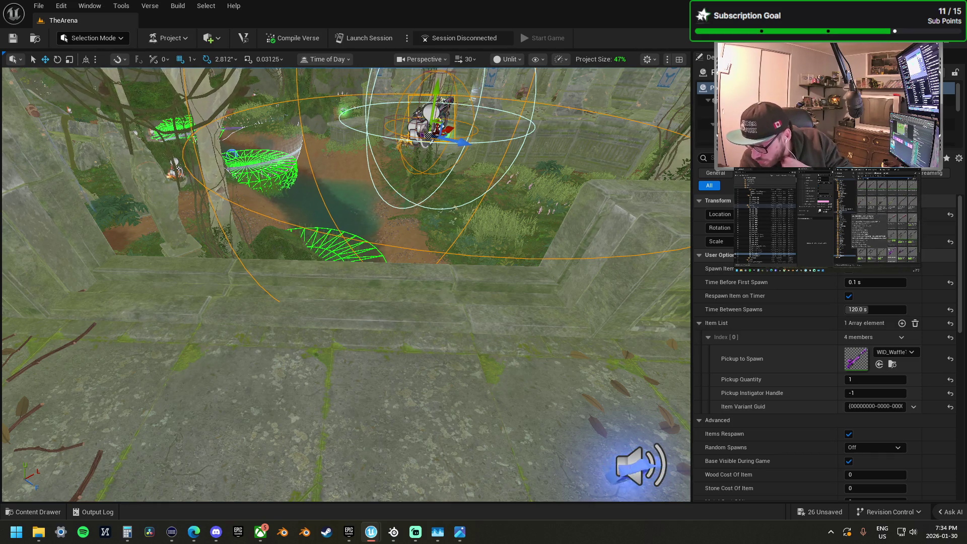
pyautogui.write('120')
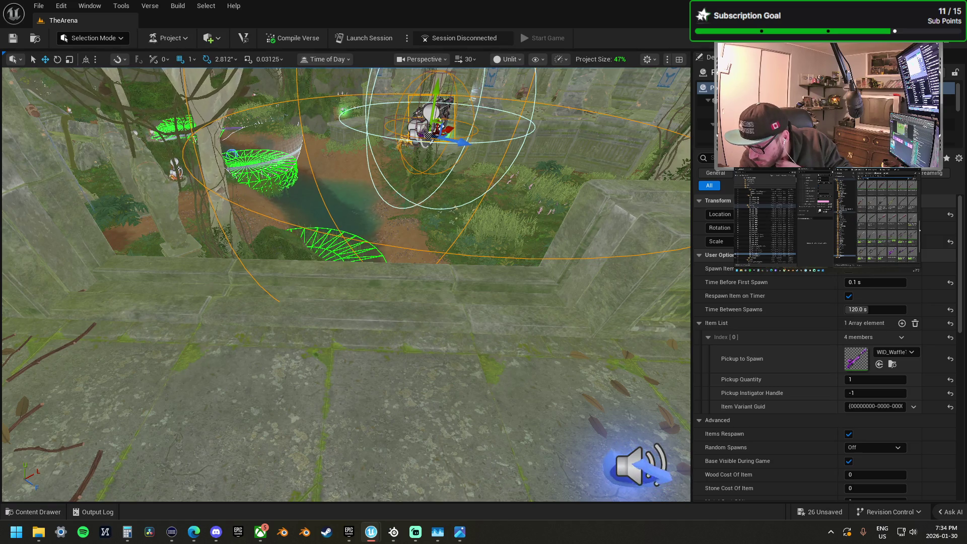
pyautogui.moveTo(966, 373); pyautogui.dragTo(889, 381)
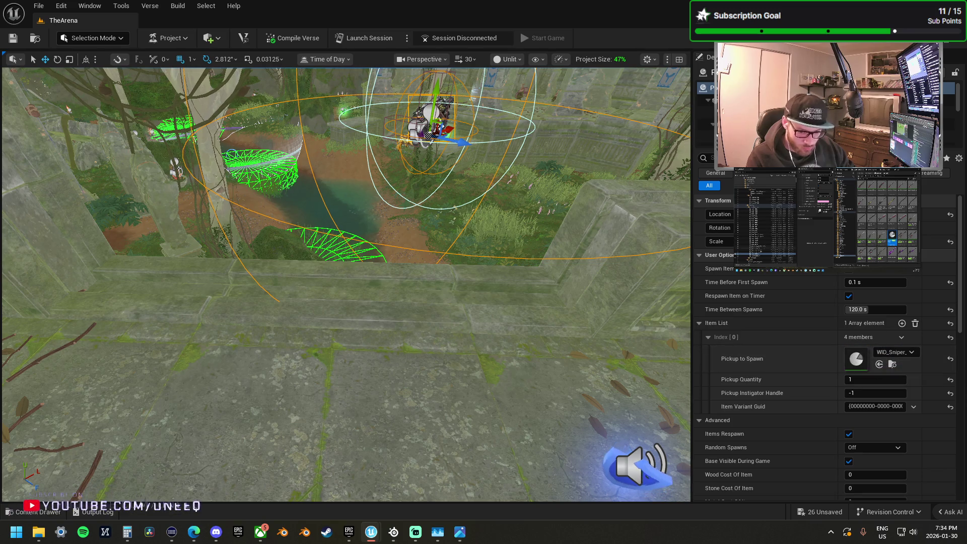
pyautogui.click(879, 363)
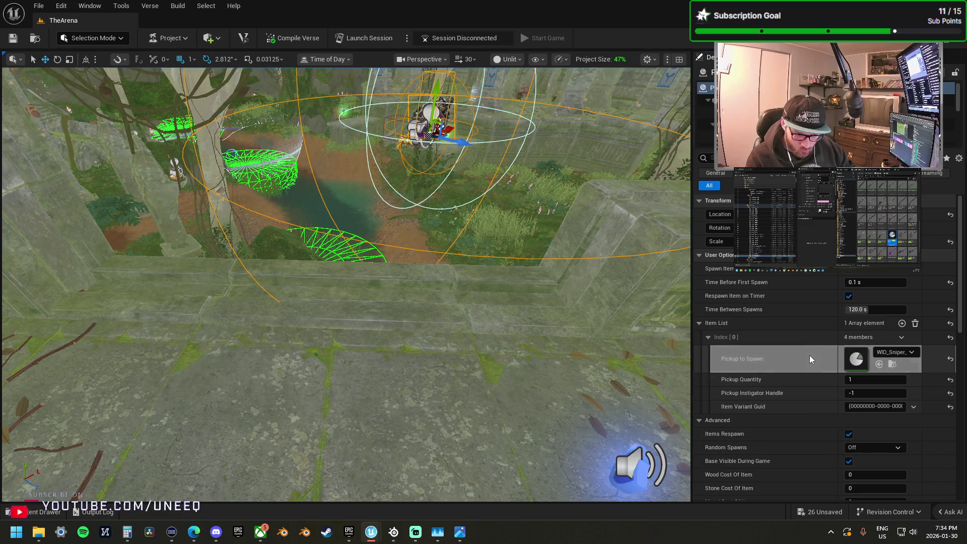
pyautogui.hotkey('ctrl', 'z')
pyautogui.scroll(-3, 477, 191)
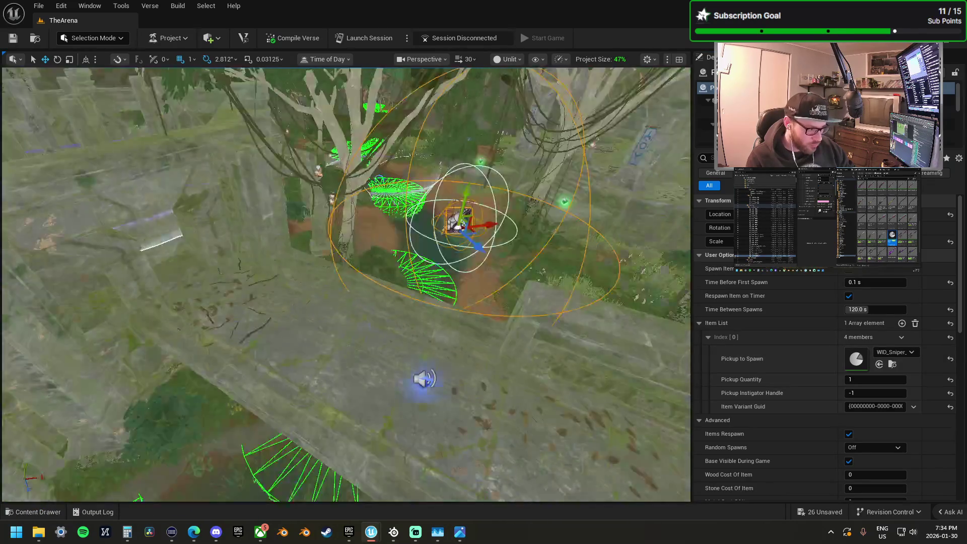
# Step: Duplicate the sniper rifle spawner and bring the copy into view
pyautogui.scroll(-3, 272, 191)
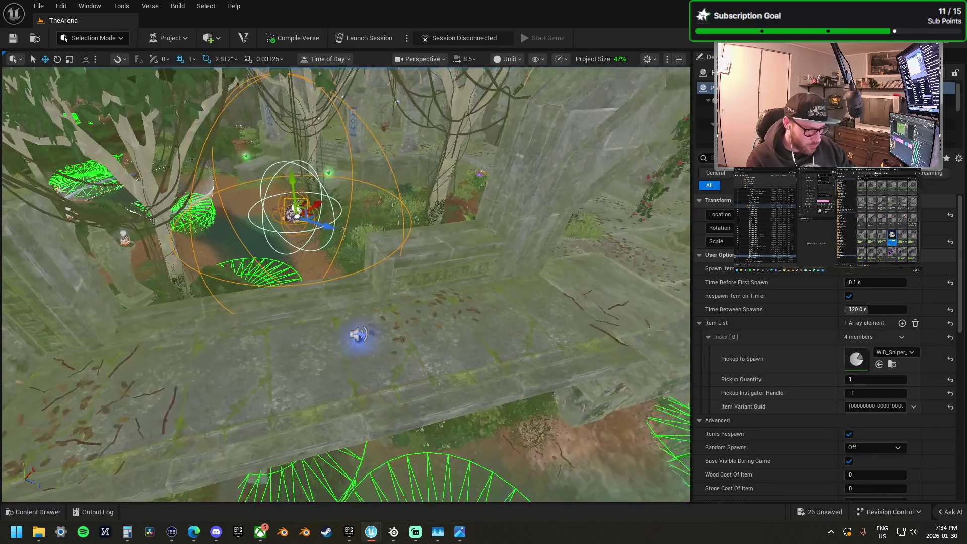
pyautogui.moveTo(229, 194)
pyautogui.mouseDown()
pyautogui.moveTo(562, 239)
pyautogui.moveTo(649, 233)
pyautogui.moveTo(655, 201)
pyautogui.mouseUp()
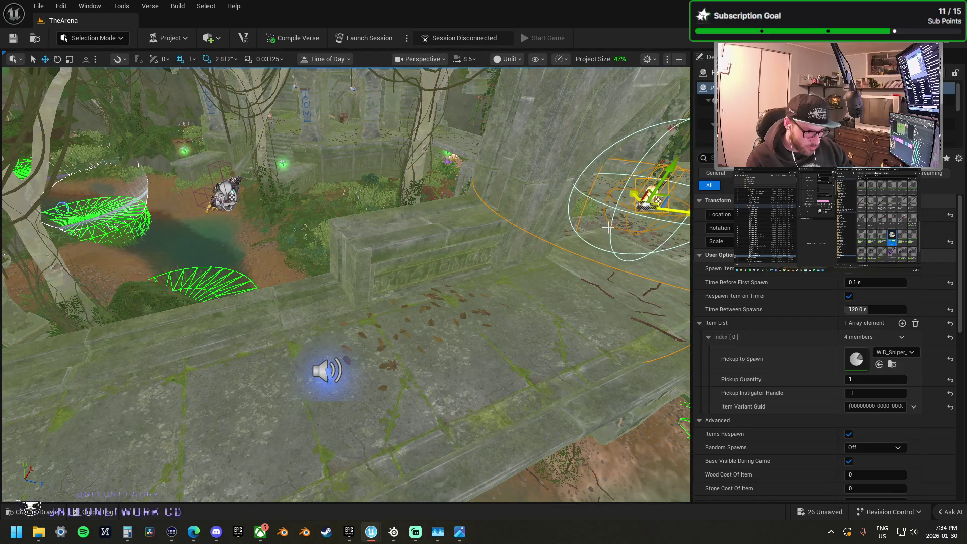
pyautogui.press('f')
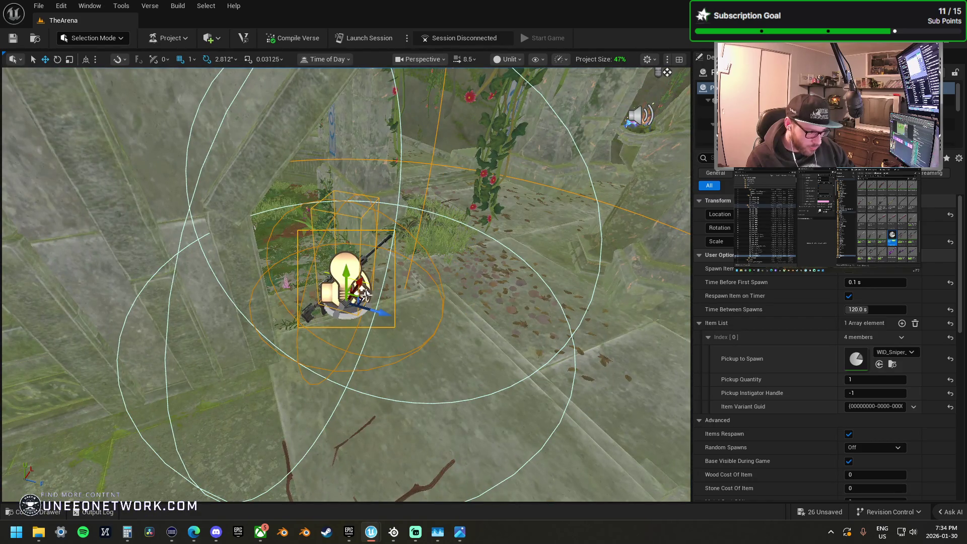
pyautogui.moveTo(364, 296)
pyautogui.mouseDown()
pyautogui.moveTo(450, 302)
pyautogui.moveTo(481, 292)
pyautogui.moveTo(450, 405)
pyautogui.mouseUp()
pyautogui.press('f')
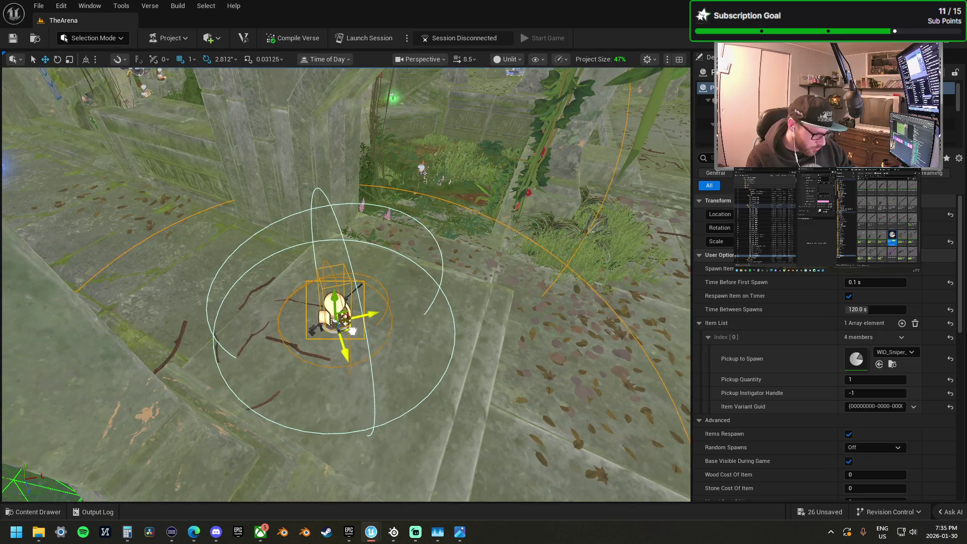
# Step: Position the copy in the middle of the stone floor beside the glowing circular wall
pyautogui.moveTo(367, 335); pyautogui.dragTo(373, 255)
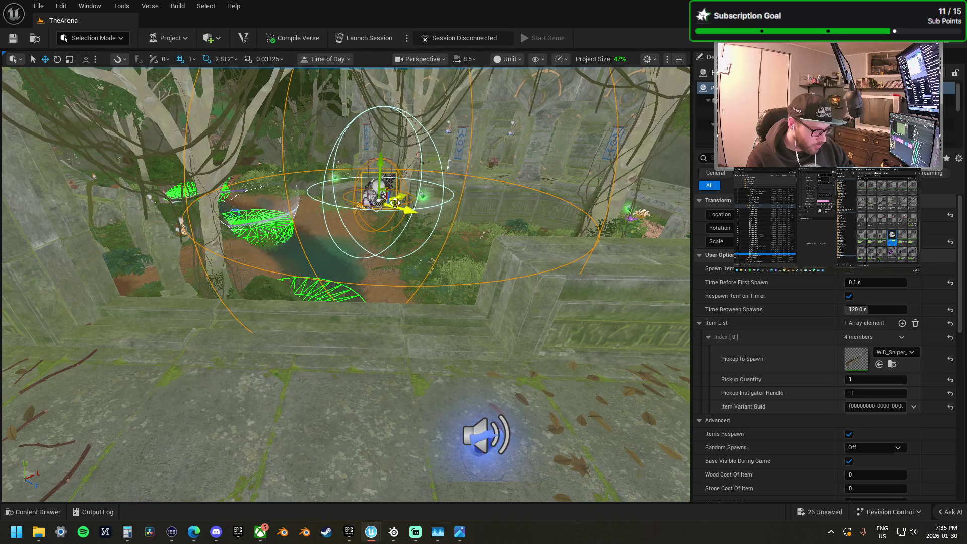
pyautogui.moveTo(372, 254)
pyautogui.mouseDown()
pyautogui.moveTo(375, 333)
pyautogui.moveTo(375, 302)
pyautogui.moveTo(375, 333)
pyautogui.moveTo(353, 332)
pyautogui.moveTo(360, 242)
pyautogui.moveTo(369, 211)
pyautogui.moveTo(383, 211)
pyautogui.moveTo(386, 484)
pyautogui.mouseUp()
pyautogui.moveTo(256, 258)
pyautogui.mouseDown()
pyautogui.moveTo(370, 293)
pyautogui.moveTo(376, 305)
pyautogui.mouseUp()
pyautogui.scroll(8, 377, 306)
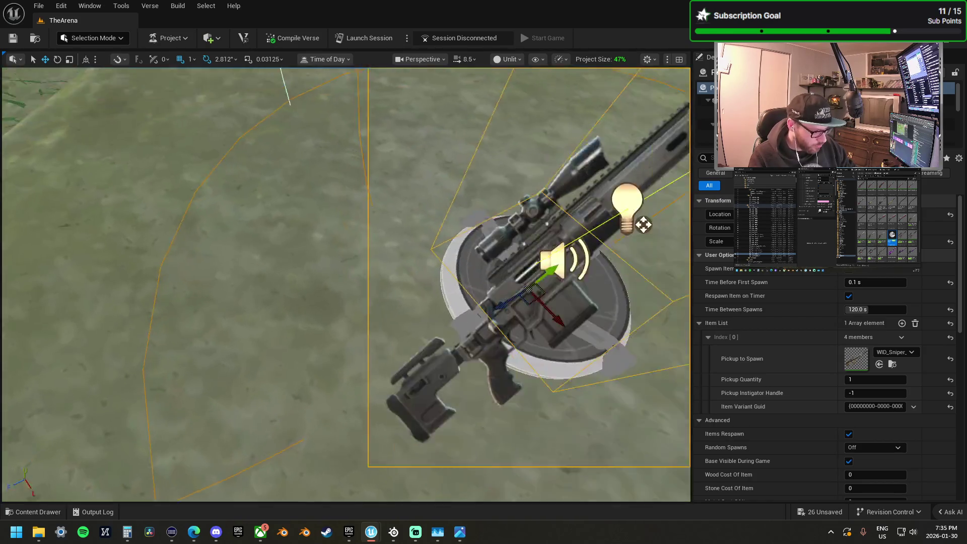
pyautogui.scroll(-8, 377, 292)
pyautogui.moveTo(371, 303); pyautogui.dragTo(357, 288)
pyautogui.moveTo(363, 255); pyautogui.dragTo(363, 270)
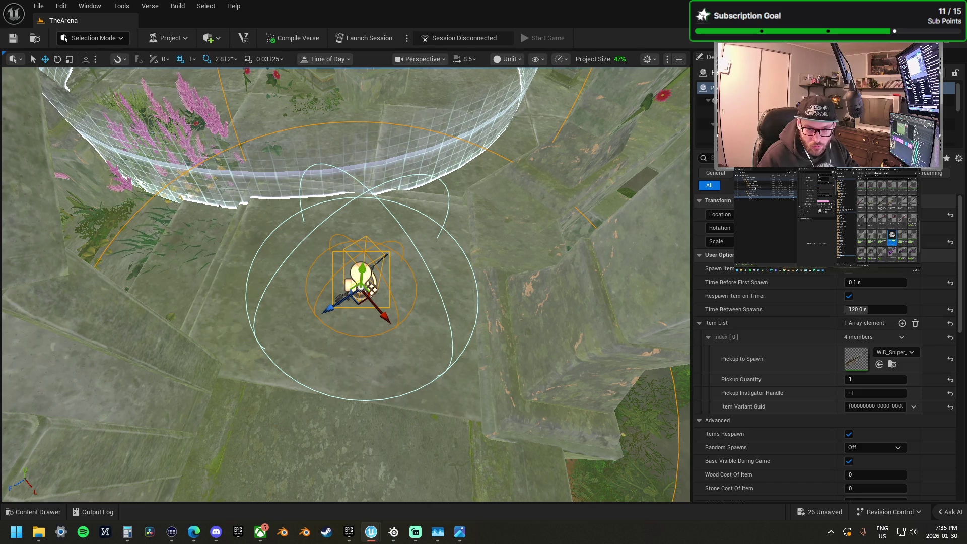
# Step: Leave the placed sniper spawner and pick the consumable spawner giving 2 items every 60 s
pyautogui.hotkey('ctrl', 'z')
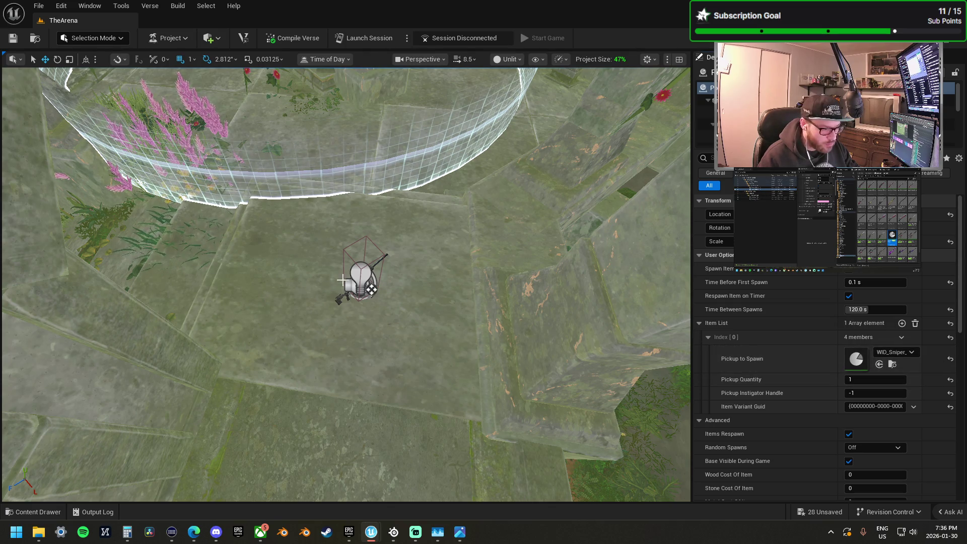
pyautogui.click(370, 265)
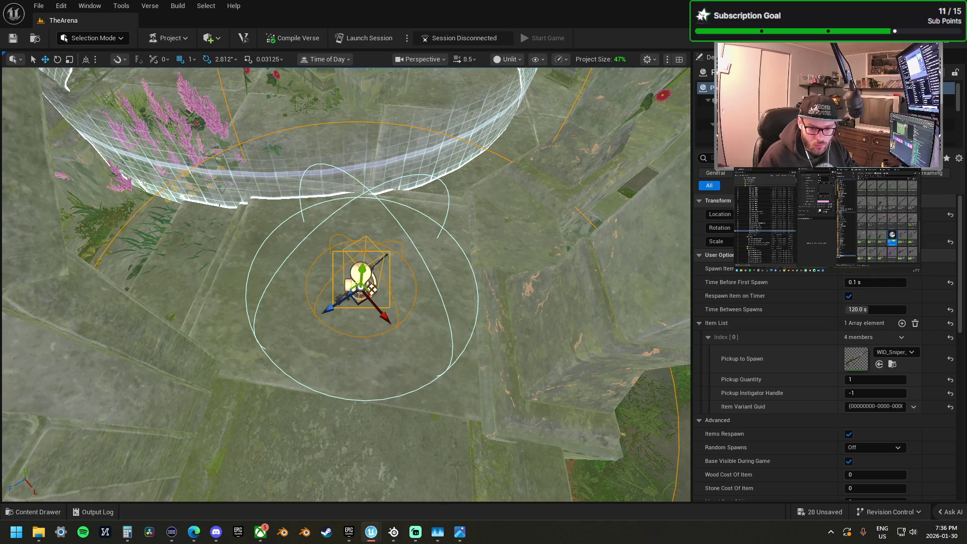
pyautogui.hotkey('ctrl', 'z')
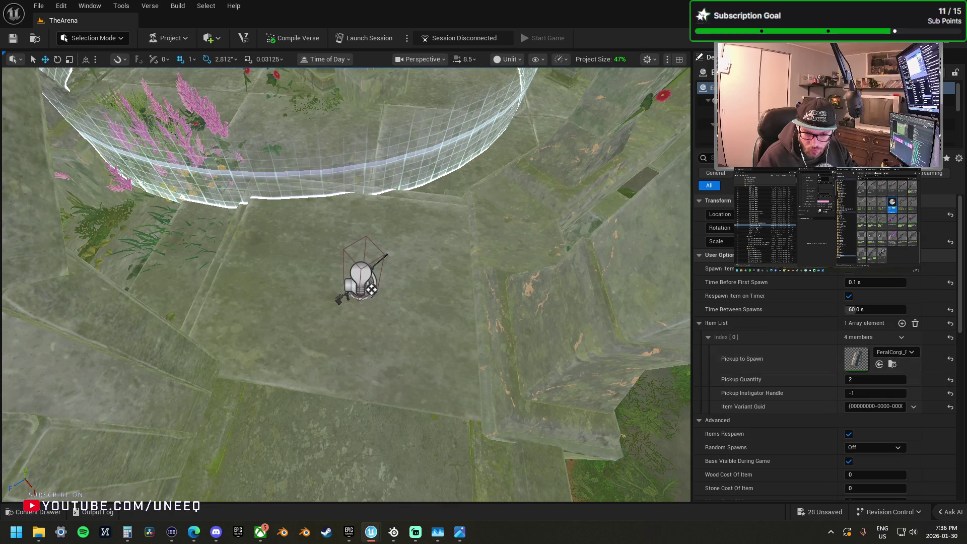
pyautogui.scroll(-3, 826, 352)
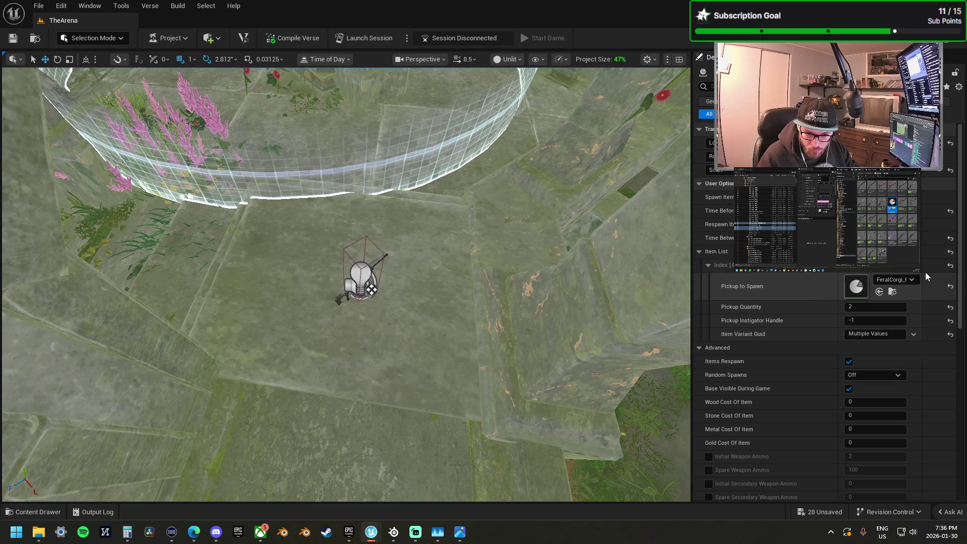
pyautogui.scroll(3, 953, 312)
pyautogui.moveTo(401, 232)
pyautogui.mouseDown()
pyautogui.moveTo(400, 262)
pyautogui.moveTo(368, 312)
pyautogui.mouseUp()
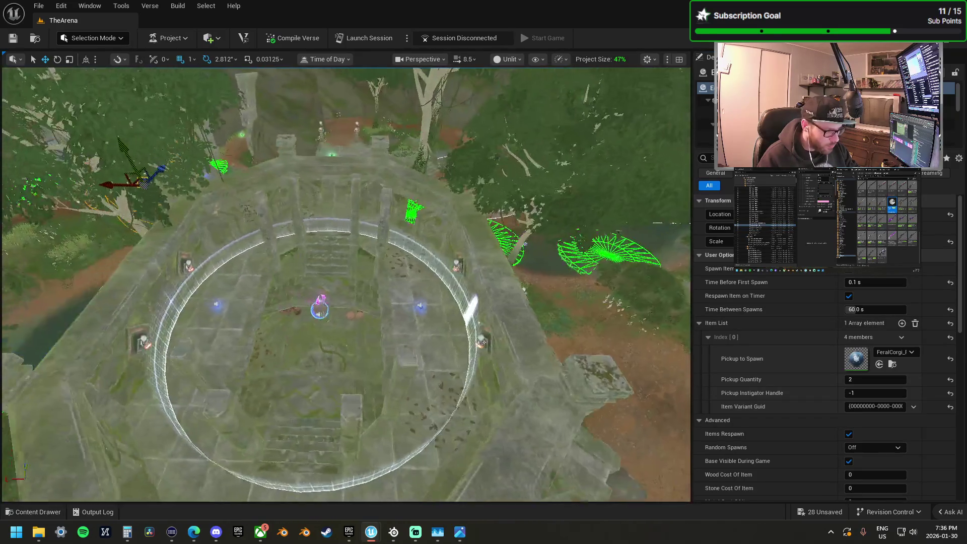
# Step: Orbit around the two-item FeralCorgi spawner to check its placement near the green pads
pyautogui.press('f')
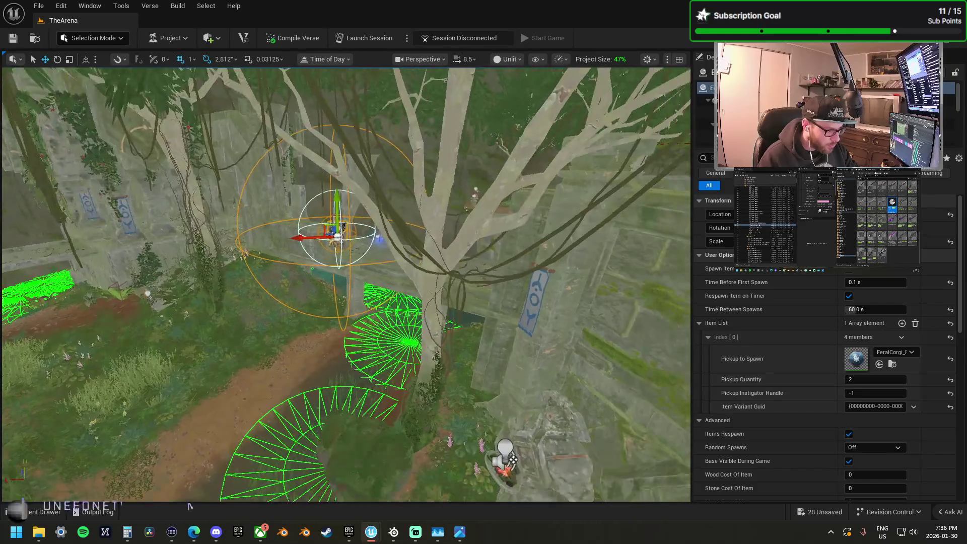
pyautogui.moveTo(364, 136); pyautogui.dragTo(364, 181)
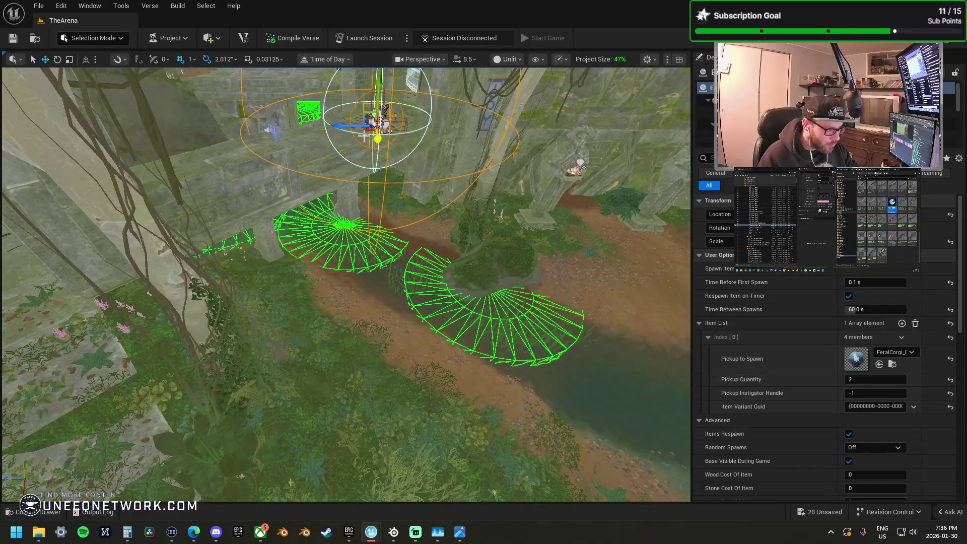
pyautogui.moveTo(364, 136)
pyautogui.mouseDown()
pyautogui.moveTo(331, 348)
pyautogui.moveTo(408, 345)
pyautogui.mouseUp()
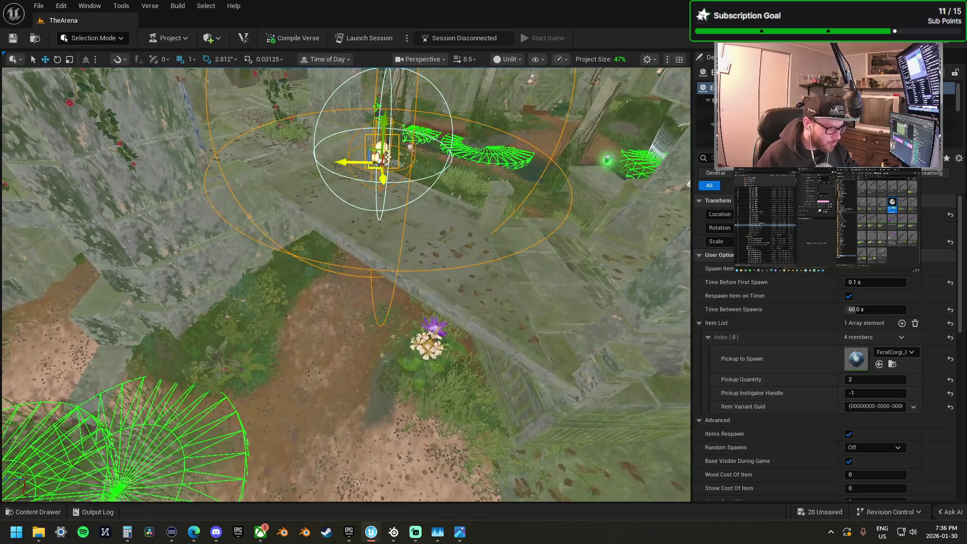
pyautogui.moveTo(399, 139); pyautogui.dragTo(401, 141)
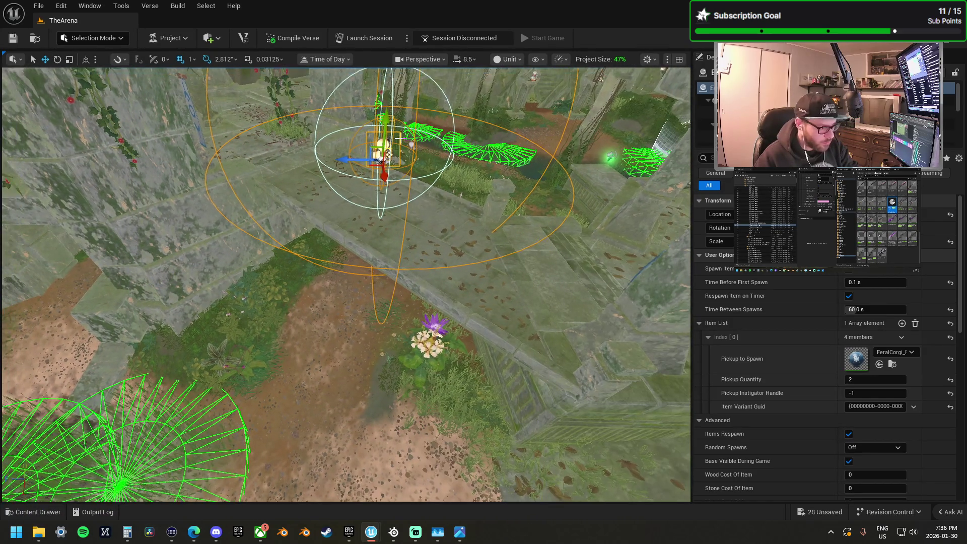
pyautogui.moveTo(371, 231); pyautogui.dragTo(368, 231)
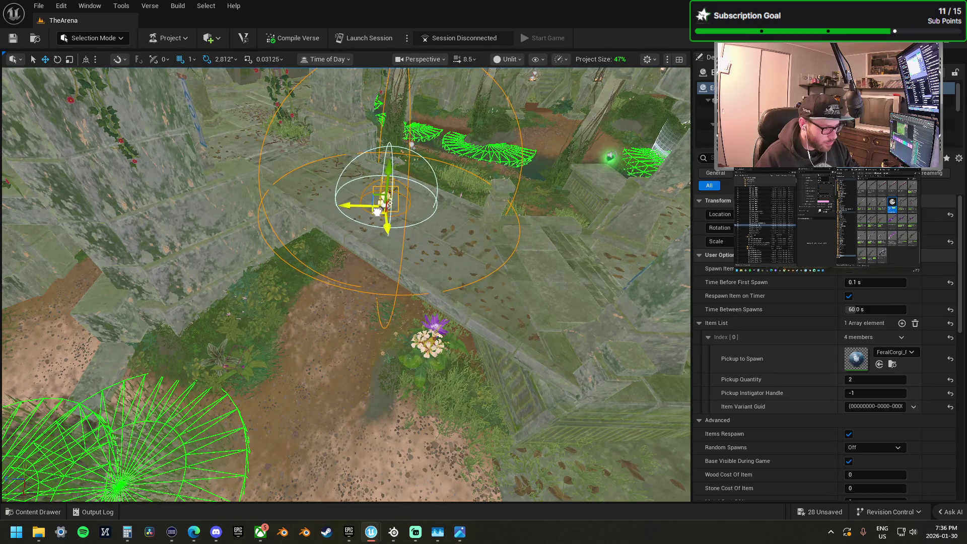
pyautogui.moveTo(380, 222); pyautogui.dragTo(443, 342)
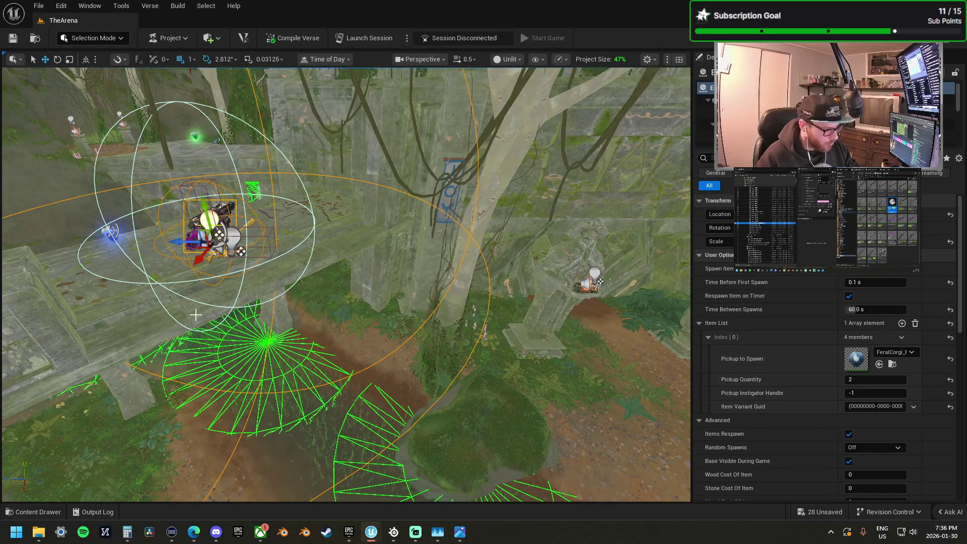
pyautogui.press('f')
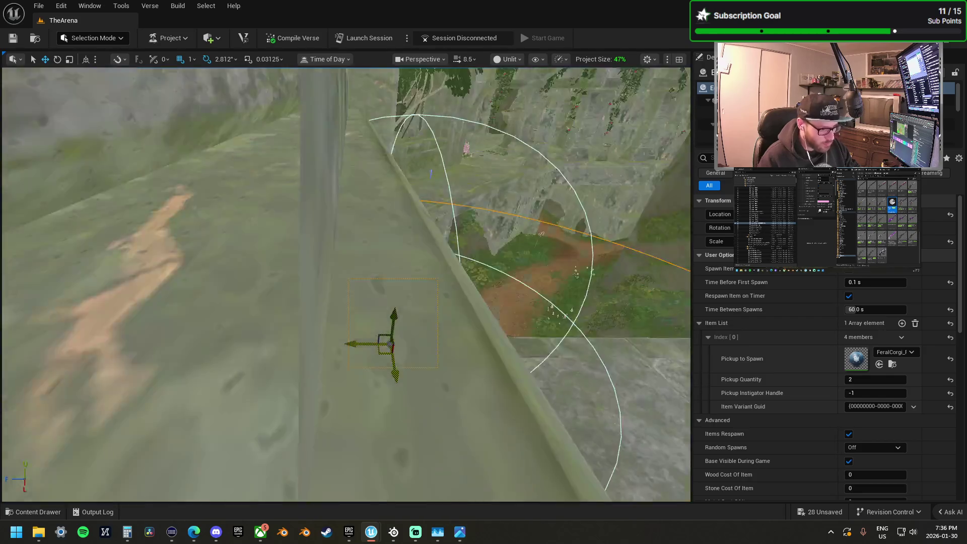
pyautogui.scroll(-5, 408, 338)
pyautogui.moveTo(408, 337)
pyautogui.mouseDown()
pyautogui.moveTo(428, 335)
pyautogui.moveTo(408, 338)
pyautogui.moveTo(389, 453)
pyautogui.moveTo(378, 380)
pyautogui.mouseUp()
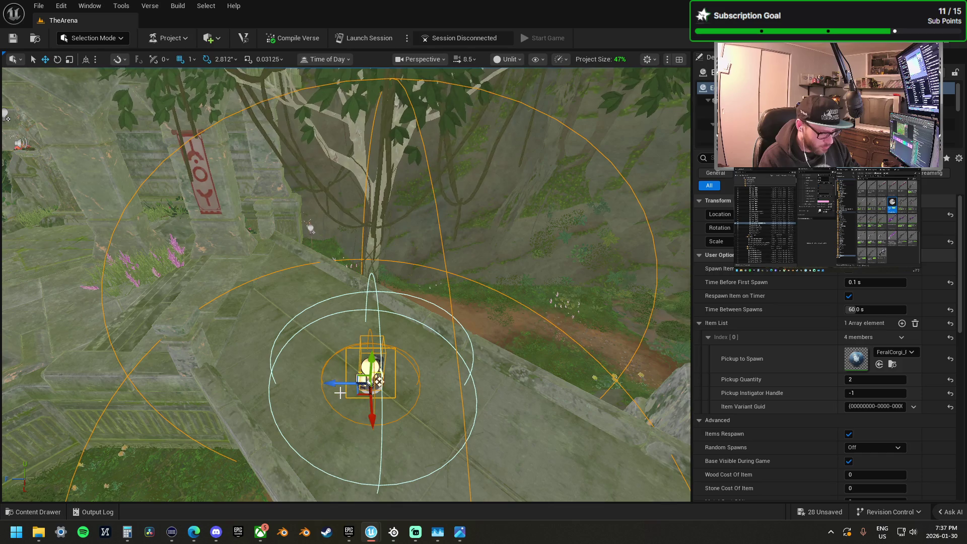
pyautogui.scroll(-10, 340, 393)
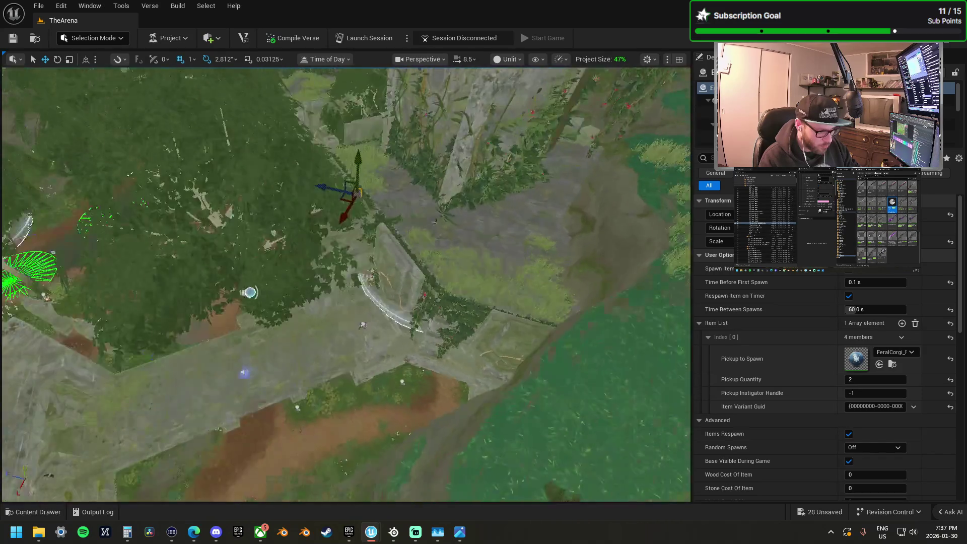
# Step: Survey the arena's spawner cluster, then select the WID_Pistol spawner with its 30 s timer
pyautogui.moveTo(363, 325); pyautogui.dragTo(664, 400)
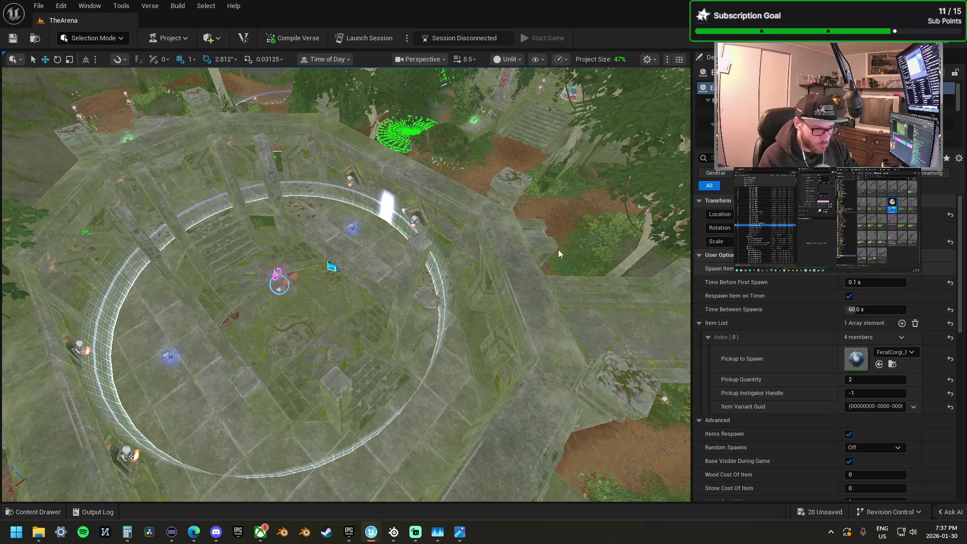
pyautogui.moveTo(331, 266); pyautogui.dragTo(332, 207)
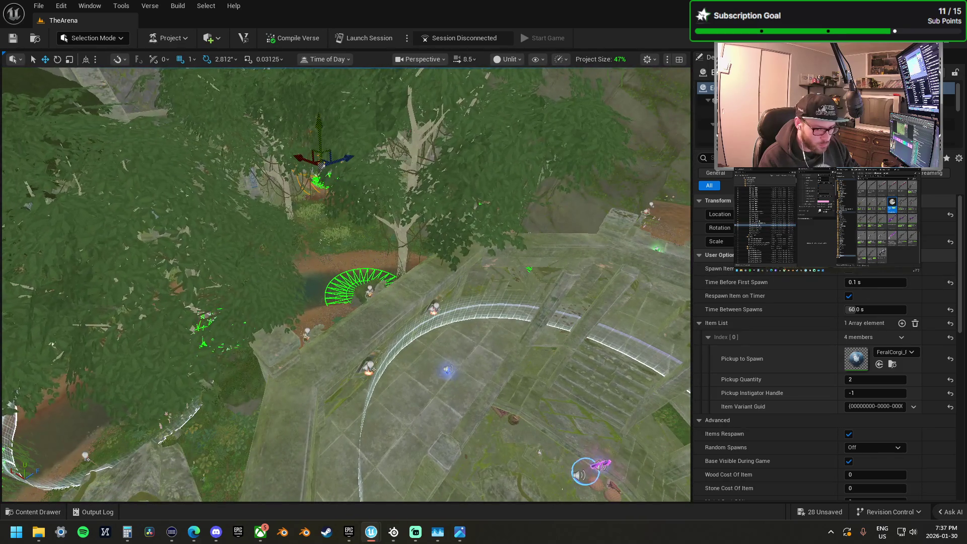
pyautogui.moveTo(448, 301)
pyautogui.mouseDown()
pyautogui.moveTo(448, 267)
pyautogui.moveTo(448, 301)
pyautogui.mouseUp()
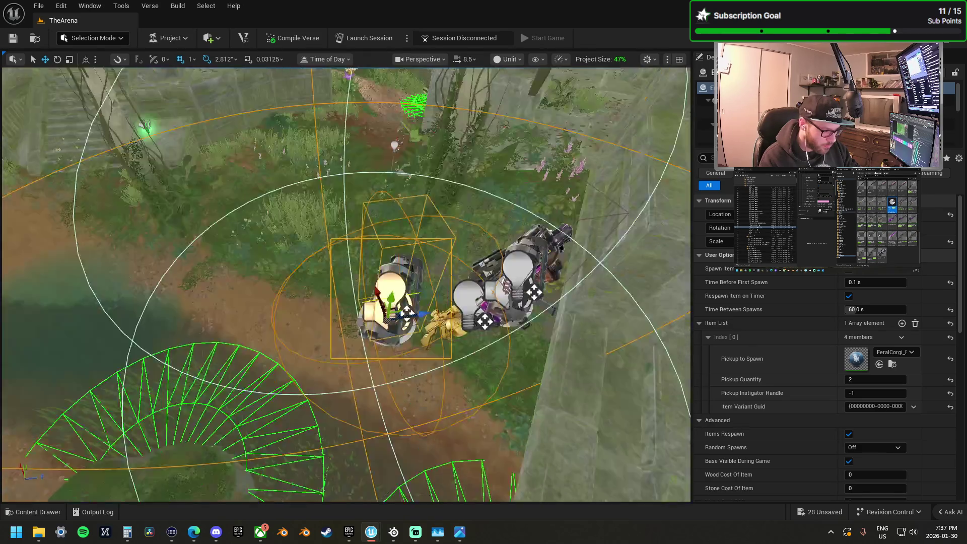
pyautogui.moveTo(449, 301); pyautogui.dragTo(448, 322)
pyautogui.moveTo(340, 293); pyautogui.dragTo(340, 293)
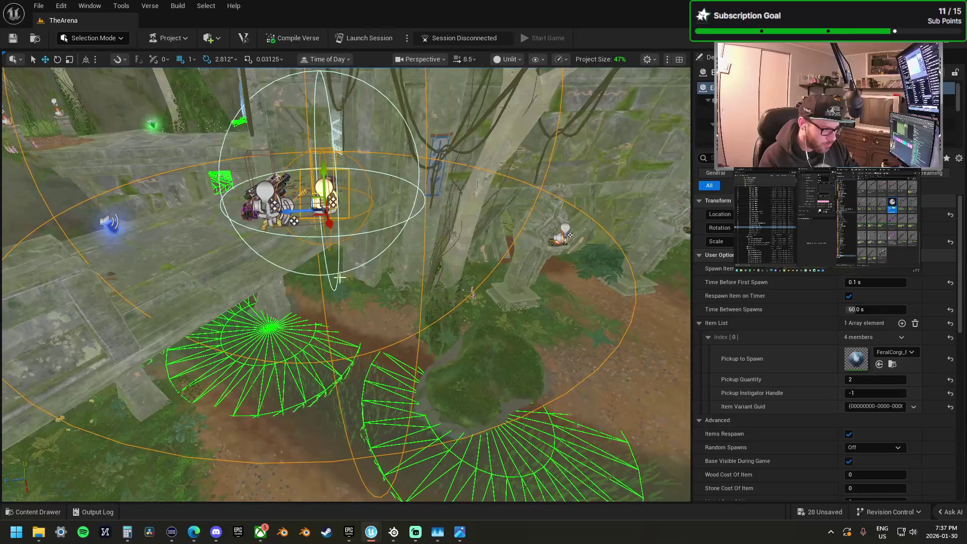
pyautogui.moveTo(314, 215); pyautogui.dragTo(410, 222)
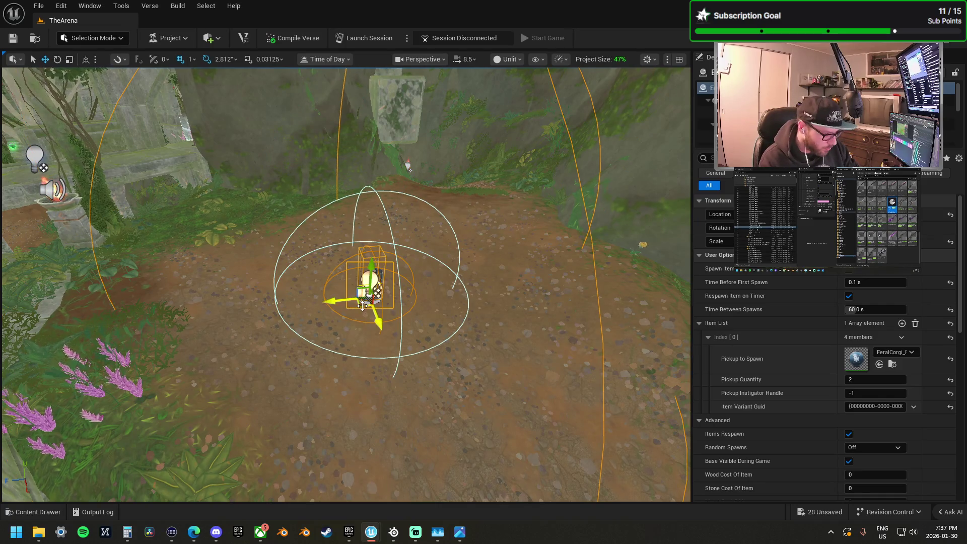
pyautogui.moveTo(383, 295); pyautogui.dragTo(410, 277)
pyautogui.scroll(3, 393, 283)
pyautogui.moveTo(393, 283); pyautogui.dragTo(334, 310)
pyautogui.moveTo(351, 408); pyautogui.dragTo(341, 377)
pyautogui.moveTo(395, 338); pyautogui.dragTo(396, 338)
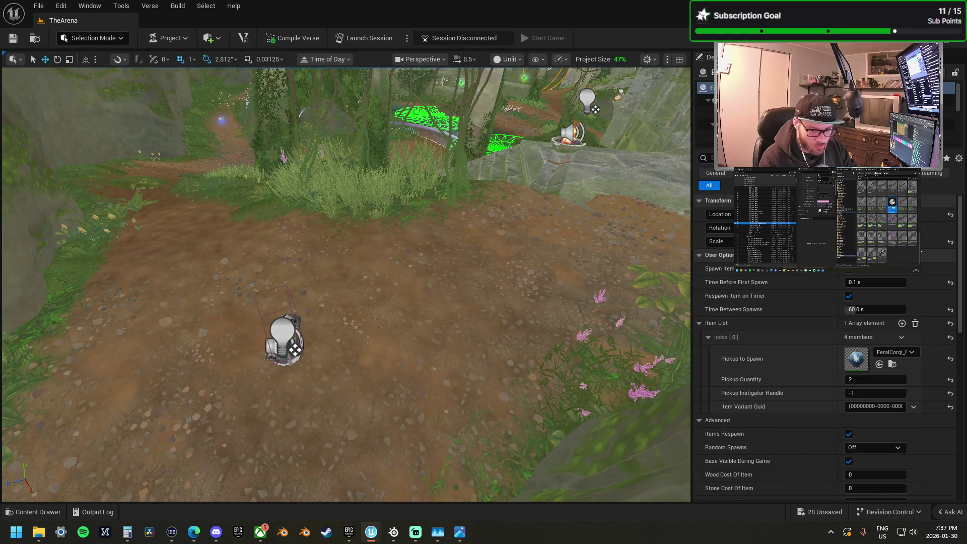
pyautogui.press('Up')
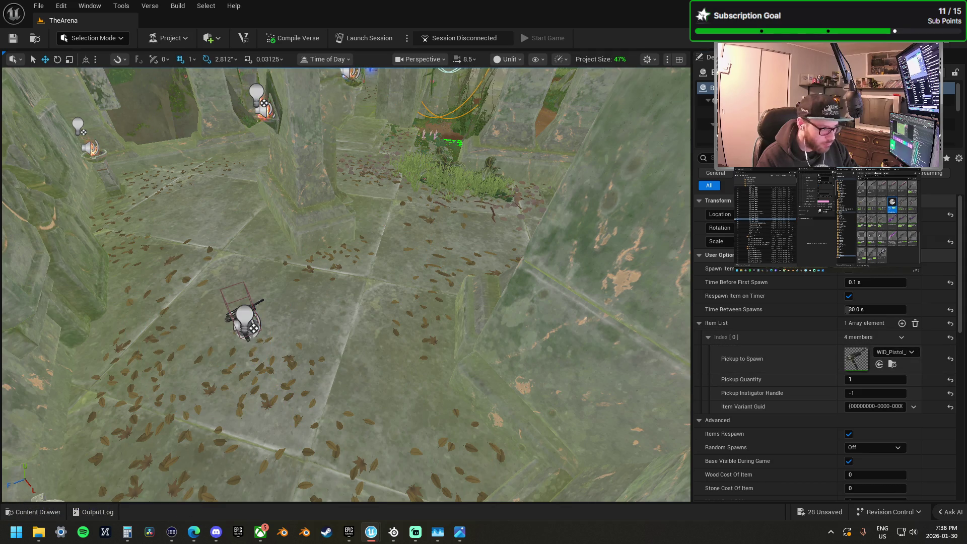
# Step: Move the pistol spawner down onto the stone floor in front of the low wall
pyautogui.press('f')
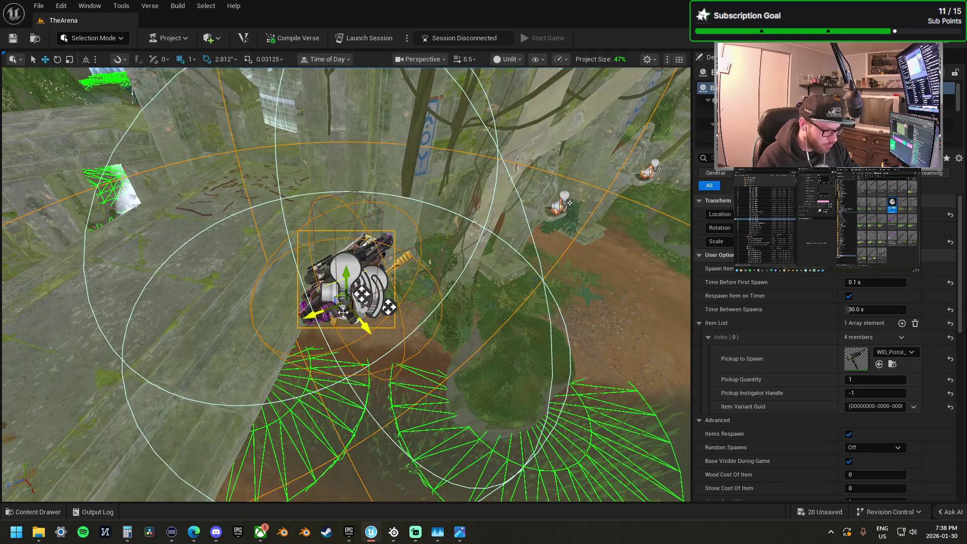
pyautogui.scroll(10, 343, 312)
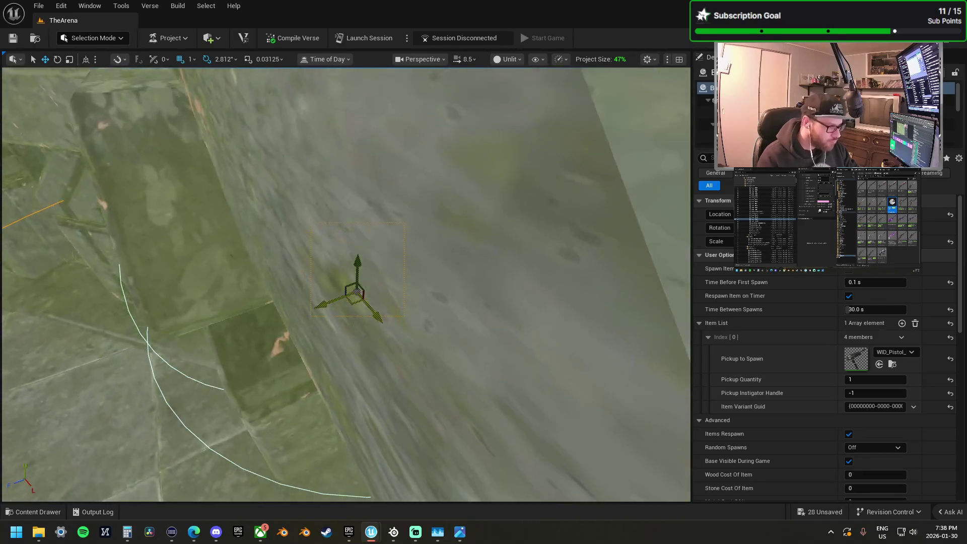
pyautogui.scroll(-10, 343, 312)
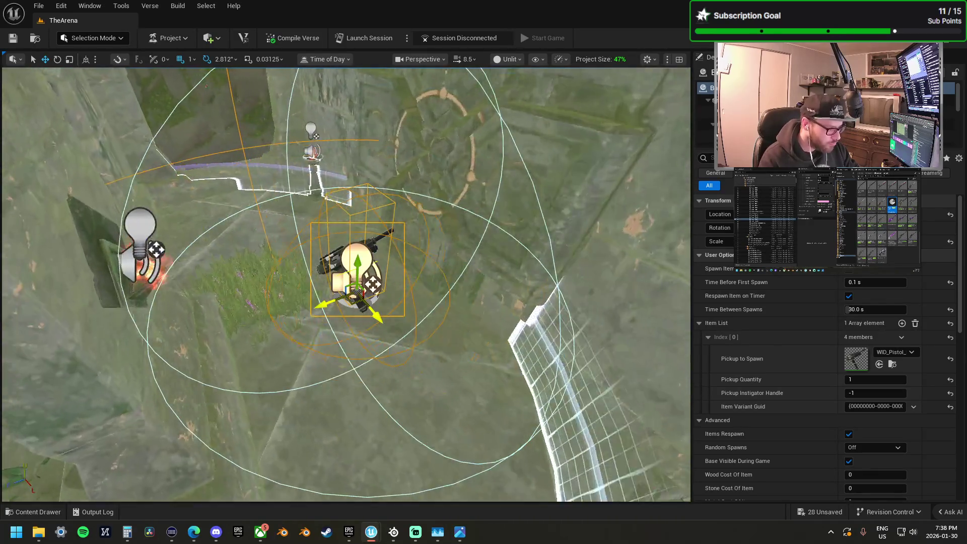
pyautogui.moveTo(343, 312)
pyautogui.mouseDown()
pyautogui.moveTo(257, 312)
pyautogui.moveTo(343, 313)
pyautogui.mouseUp()
pyautogui.moveTo(360, 349); pyautogui.dragTo(384, 469)
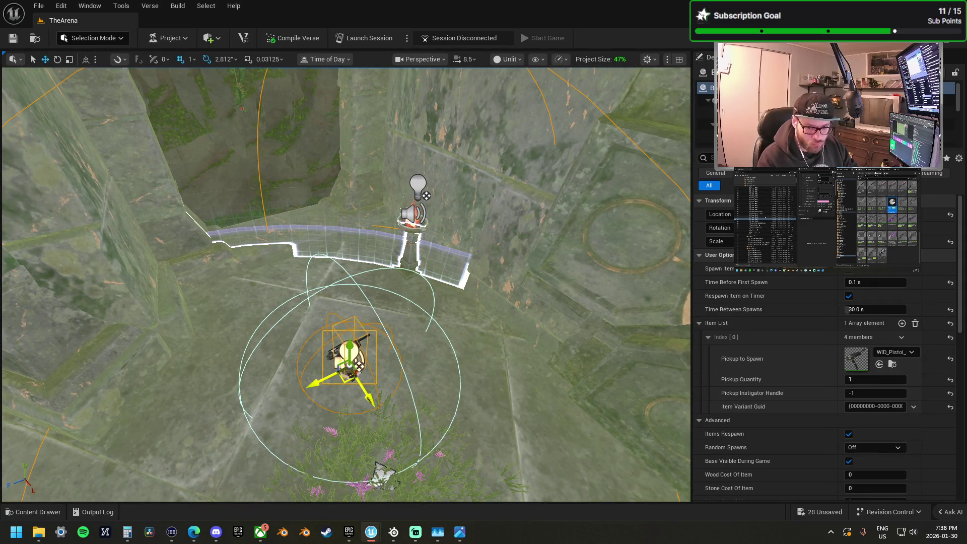
# Step: Adjust the SMG spawner's height on the ground, then deselect it
pyautogui.hotkey('ctrl', 'z')
pyautogui.press('f')
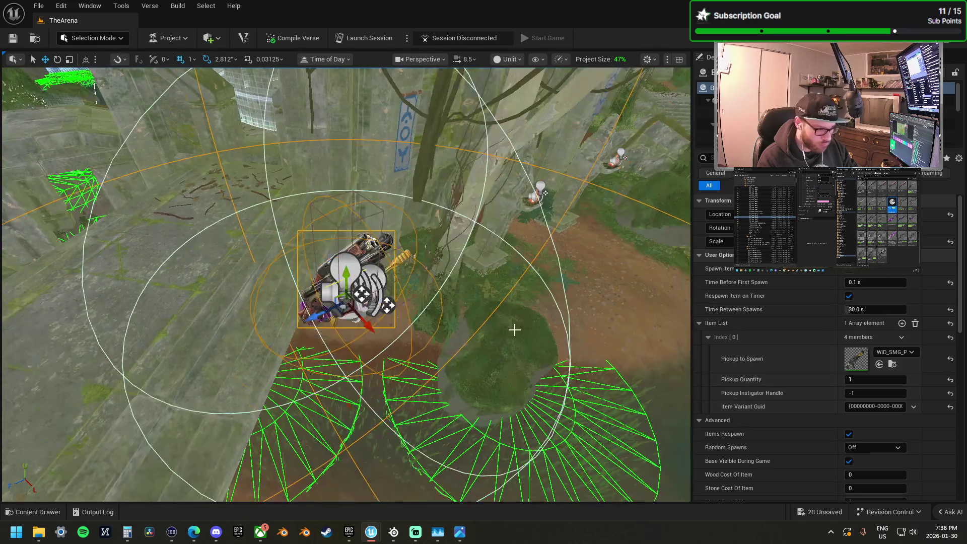
pyautogui.moveTo(344, 315)
pyautogui.mouseDown()
pyautogui.moveTo(438, 317)
pyautogui.moveTo(456, 277)
pyautogui.moveTo(635, 335)
pyautogui.mouseUp()
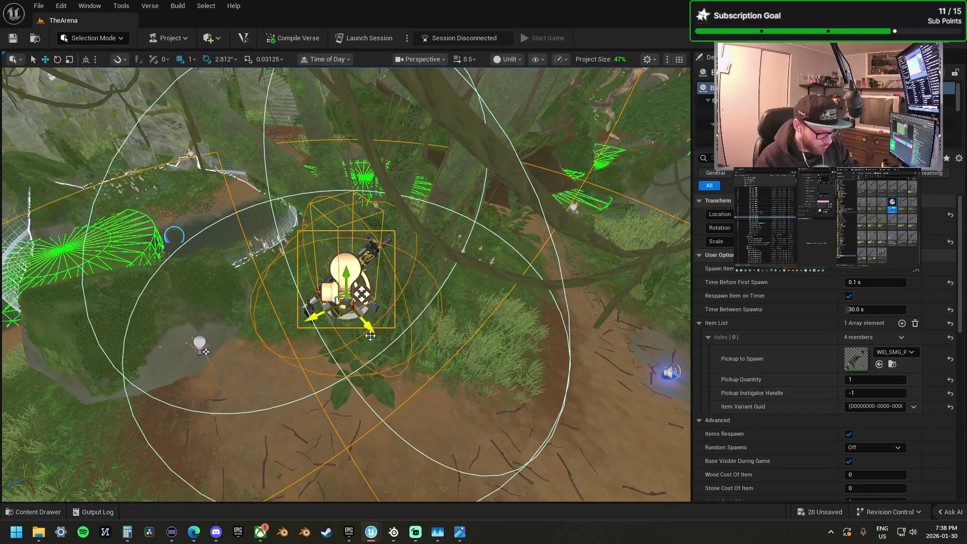
pyautogui.moveTo(370, 336); pyautogui.dragTo(362, 422)
pyautogui.moveTo(343, 484); pyautogui.dragTo(342, 461)
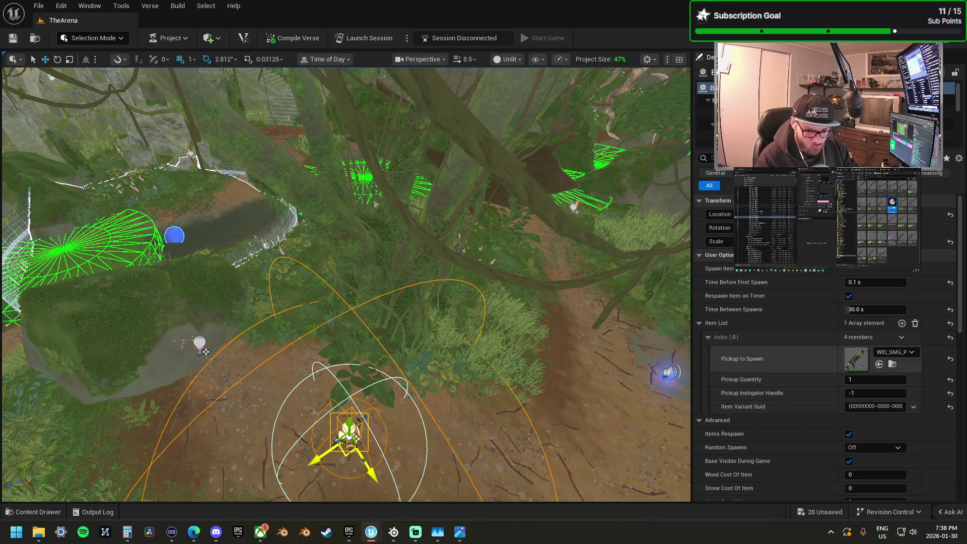
pyautogui.press('Escape')
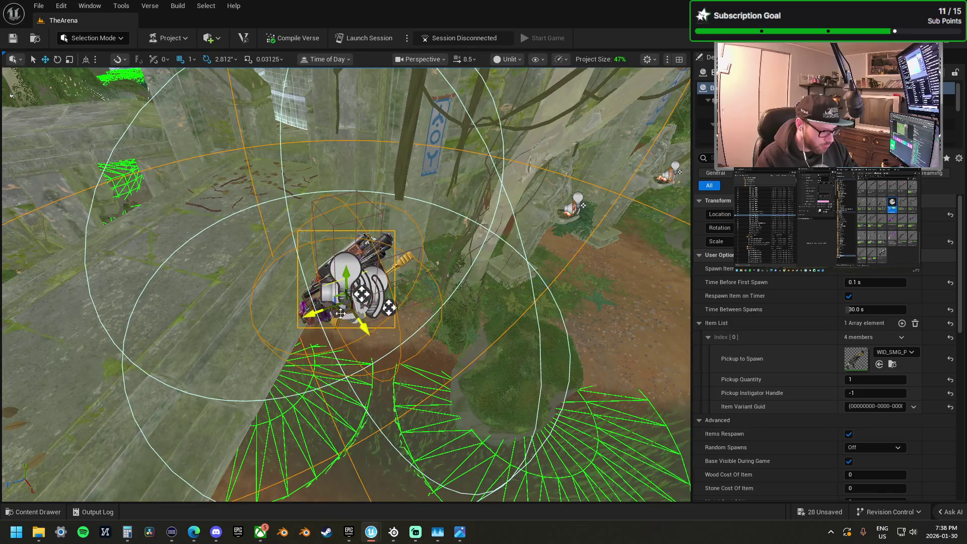
# Step: Drop the shotgun spawner from the trees down onto the ground
pyautogui.moveTo(353, 319)
pyautogui.mouseDown()
pyautogui.moveTo(284, 215)
pyautogui.moveTo(393, 290)
pyautogui.mouseUp()
pyautogui.moveTo(358, 330); pyautogui.dragTo(359, 375)
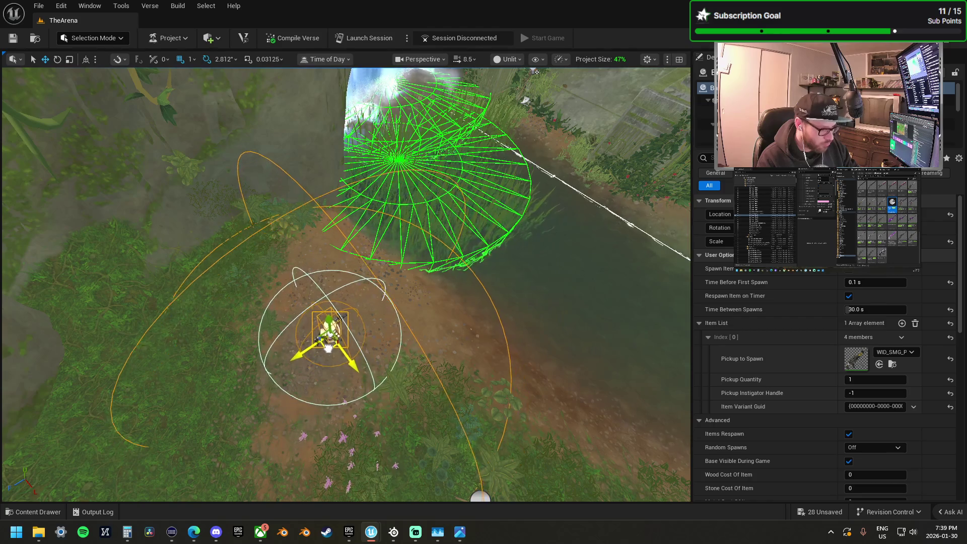
pyautogui.moveTo(326, 347); pyautogui.dragTo(594, 335)
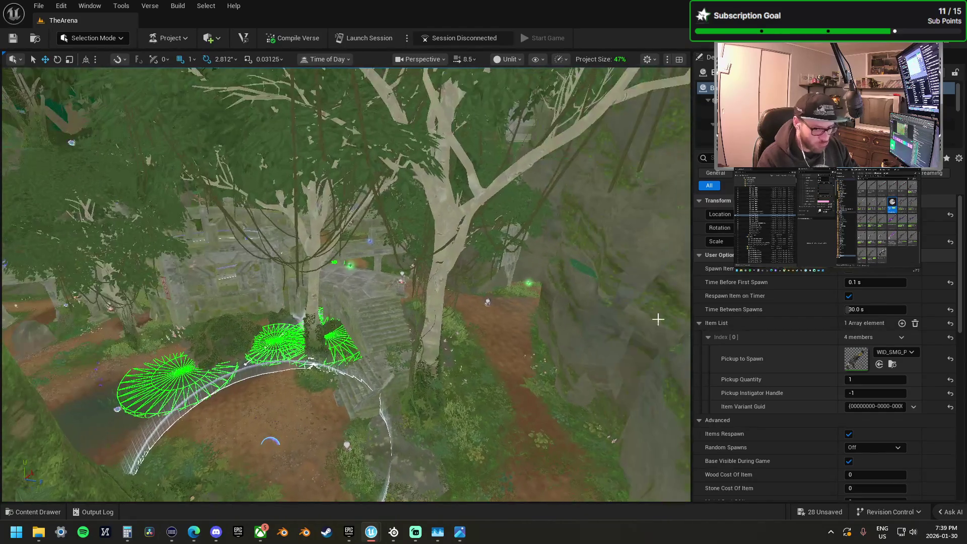
pyautogui.click(358, 222)
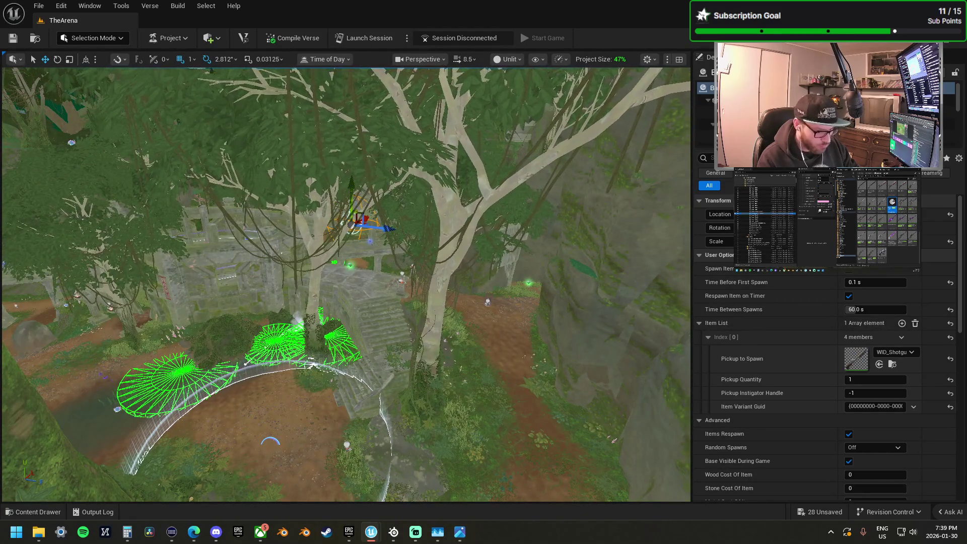
pyautogui.press('f')
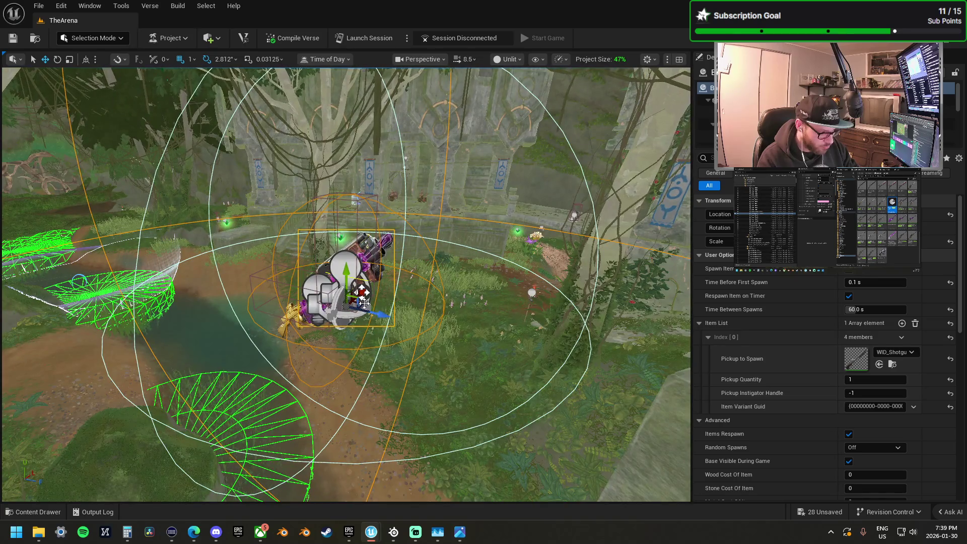
pyautogui.scroll(6, 361, 292)
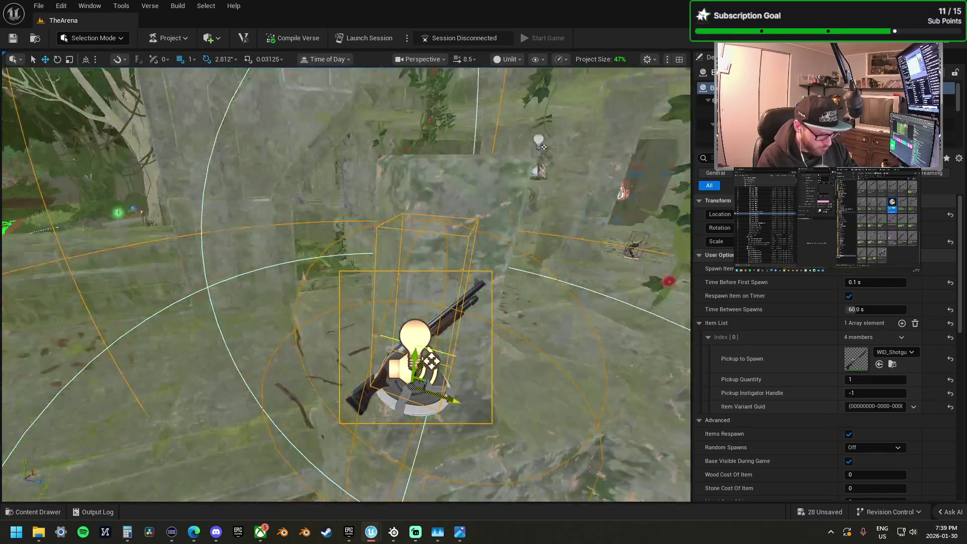
pyautogui.scroll(-5, 345, 284)
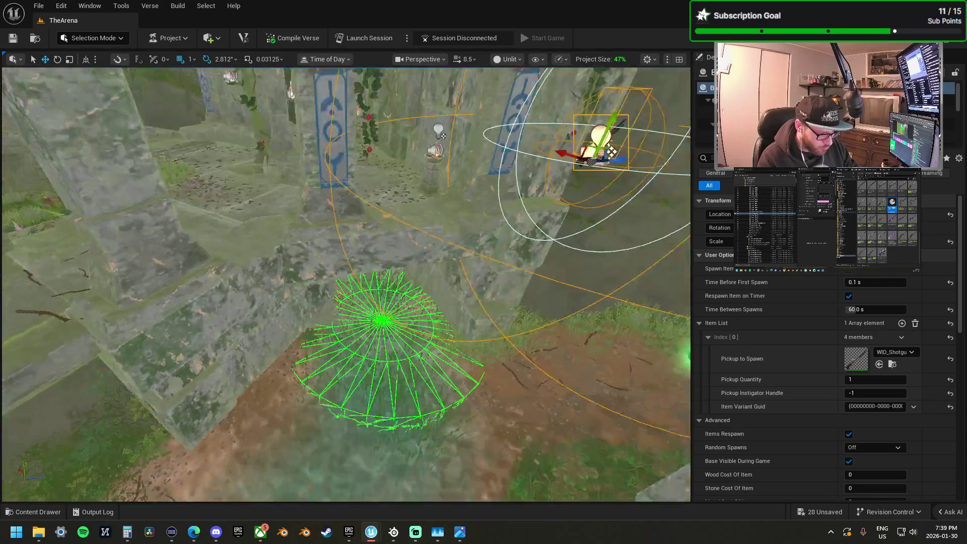
pyautogui.press('End')
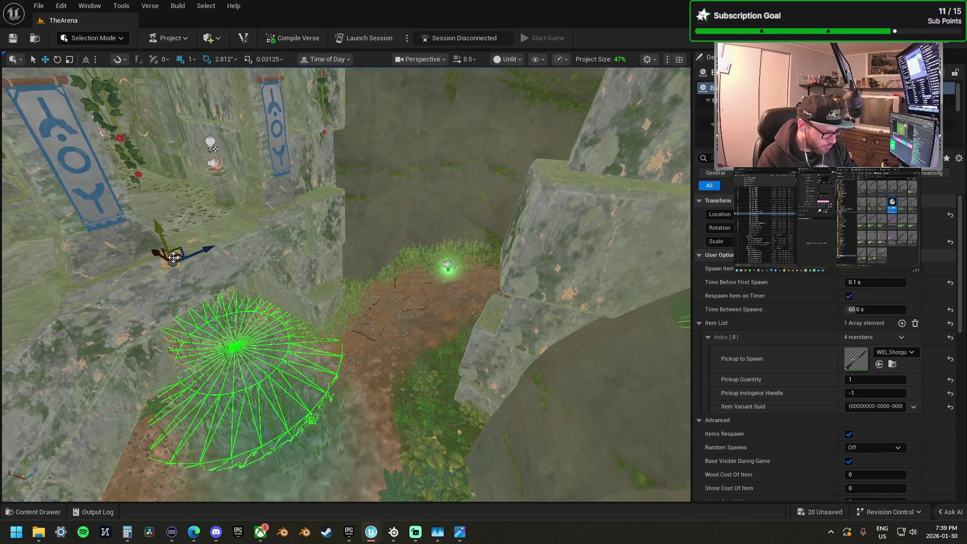
pyautogui.press('f')
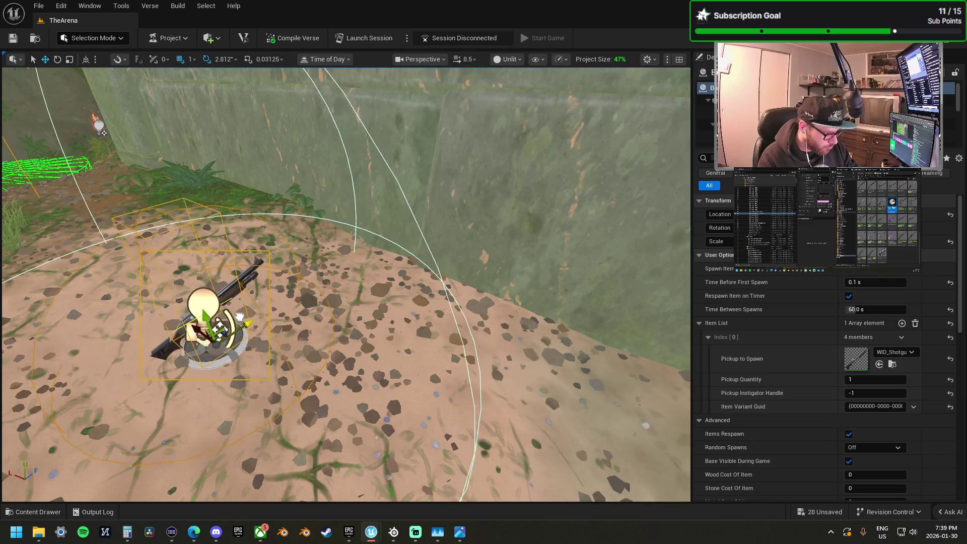
# Step: Check the grounded shotgun spawner, undo the stray floor-slab selection, and bring up the 30 s SMG spawner
pyautogui.moveTo(335, 262); pyautogui.dragTo(429, 341)
pyautogui.moveTo(353, 327)
pyautogui.mouseDown()
pyautogui.moveTo(262, 311)
pyautogui.moveTo(272, 314)
pyautogui.mouseUp()
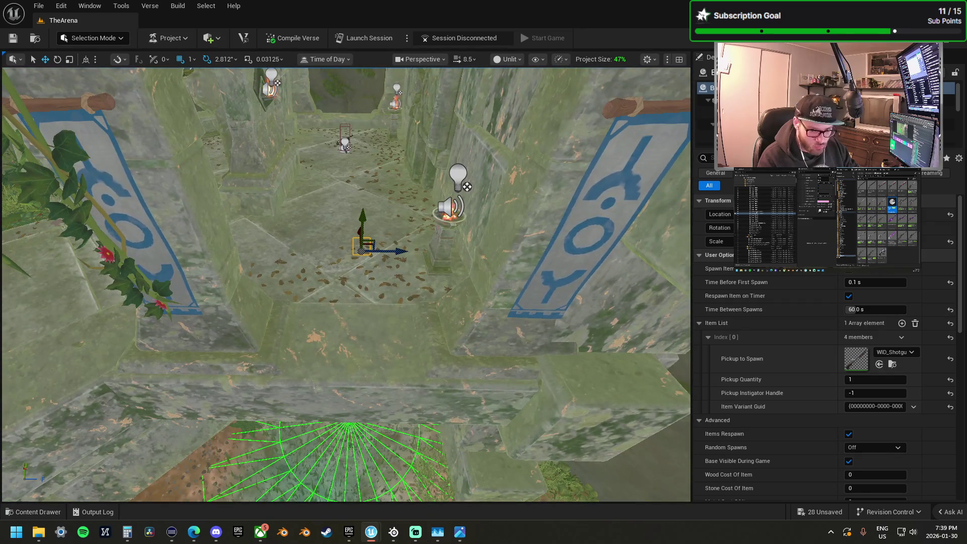
pyautogui.moveTo(557, 363); pyautogui.dragTo(328, 309)
pyautogui.rightClick(328, 308)
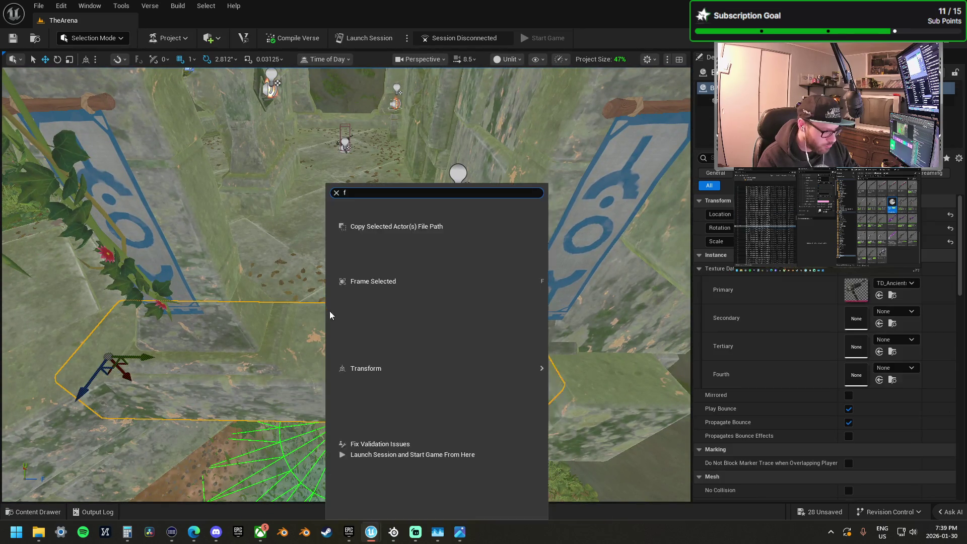
pyautogui.press('Escape')
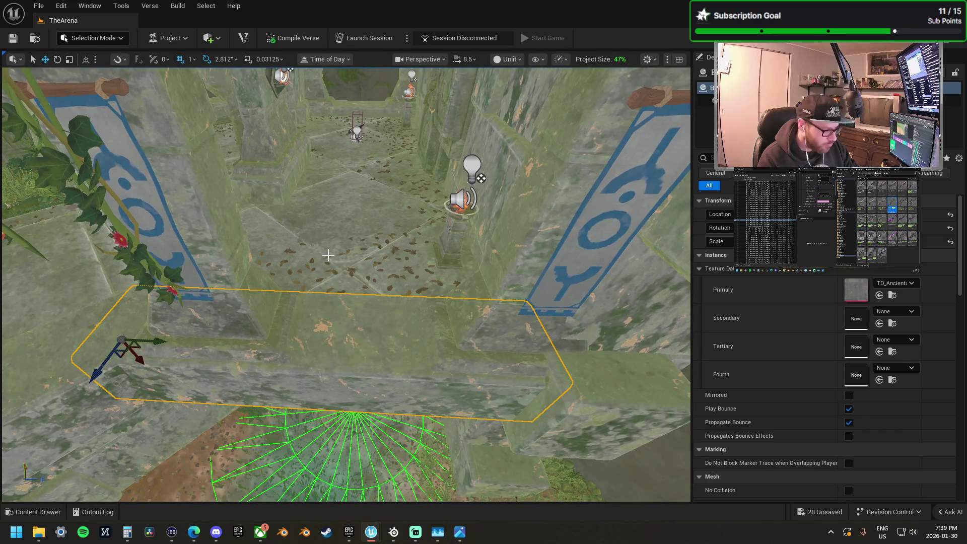
pyautogui.hotkey('ctrl', 'z')
pyautogui.press('f')
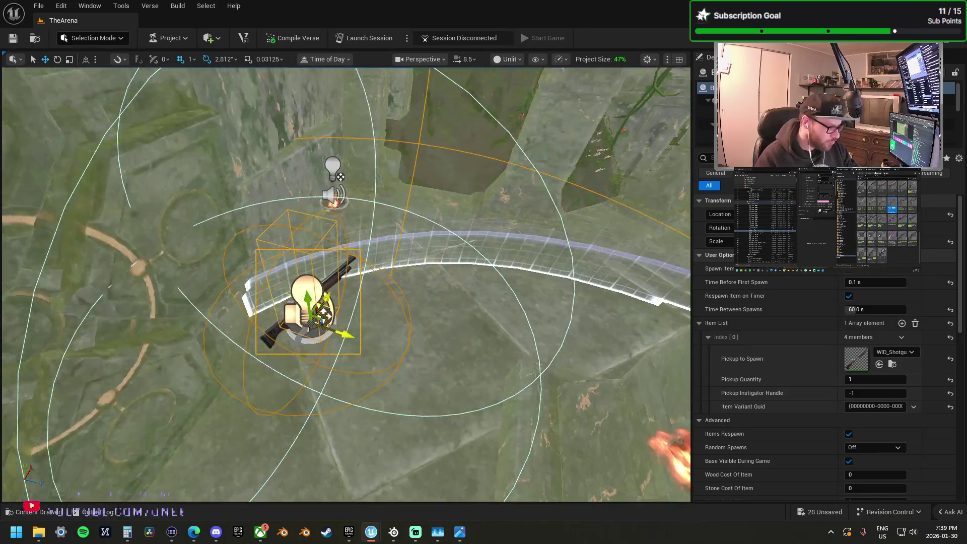
pyautogui.moveTo(346, 282)
pyautogui.mouseDown()
pyautogui.moveTo(323, 283)
pyautogui.moveTo(312, 302)
pyautogui.moveTo(353, 272)
pyautogui.mouseUp()
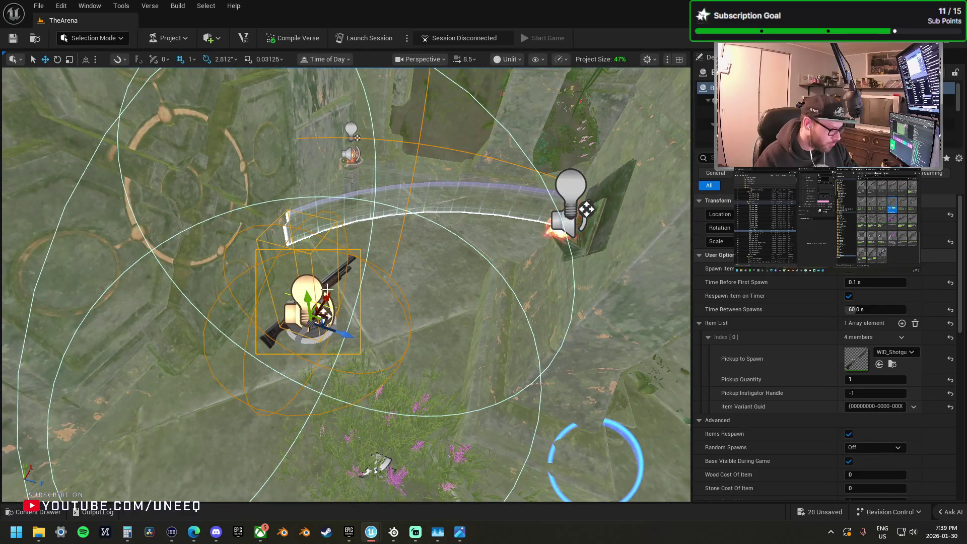
pyautogui.moveTo(308, 302)
pyautogui.mouseDown()
pyautogui.moveTo(308, 272)
pyautogui.moveTo(308, 312)
pyautogui.moveTo(321, 317)
pyautogui.mouseUp()
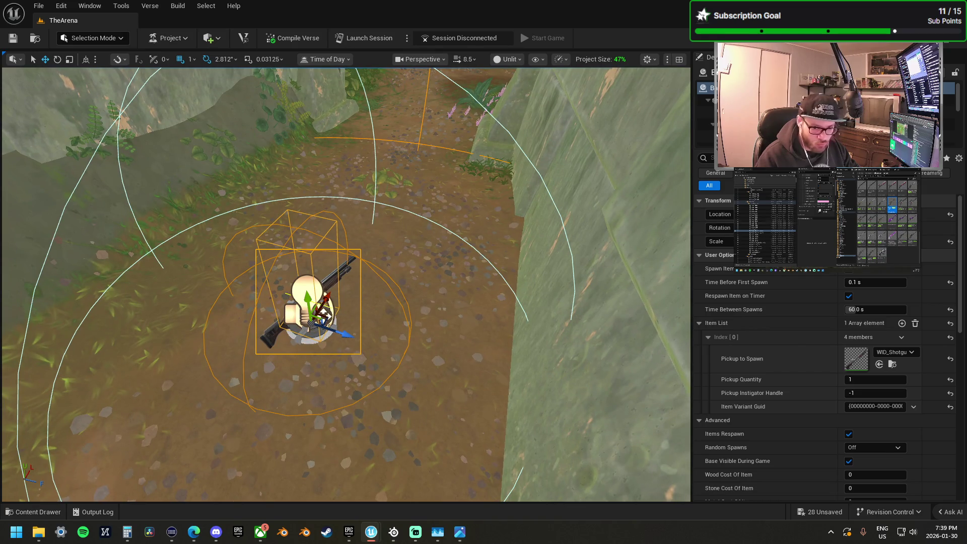
pyautogui.hotkey('ctrl', 'z')
pyautogui.press('f')
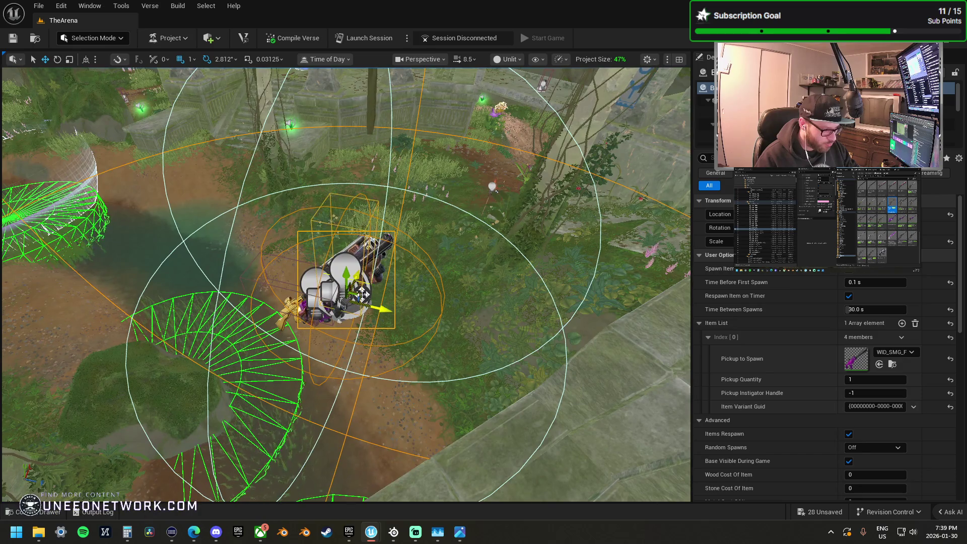
# Step: Cycle the gun spawner's pickup past the shotgun to the next weapon
pyautogui.click(362, 293)
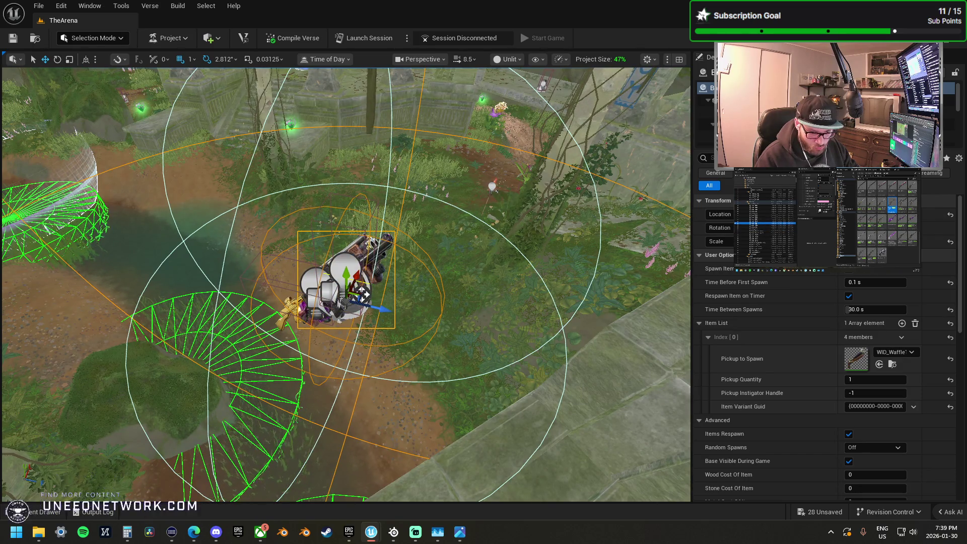
pyautogui.click(362, 293)
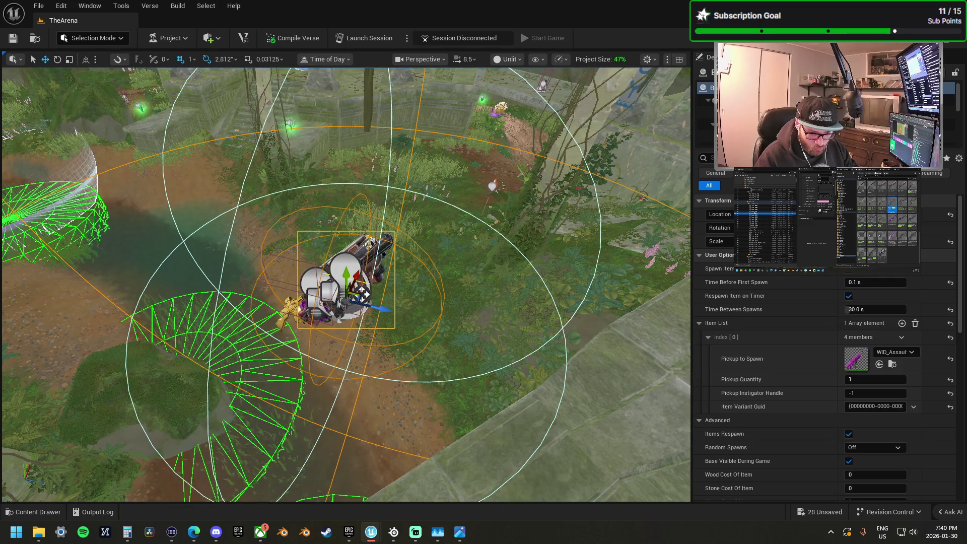
pyautogui.click(362, 294)
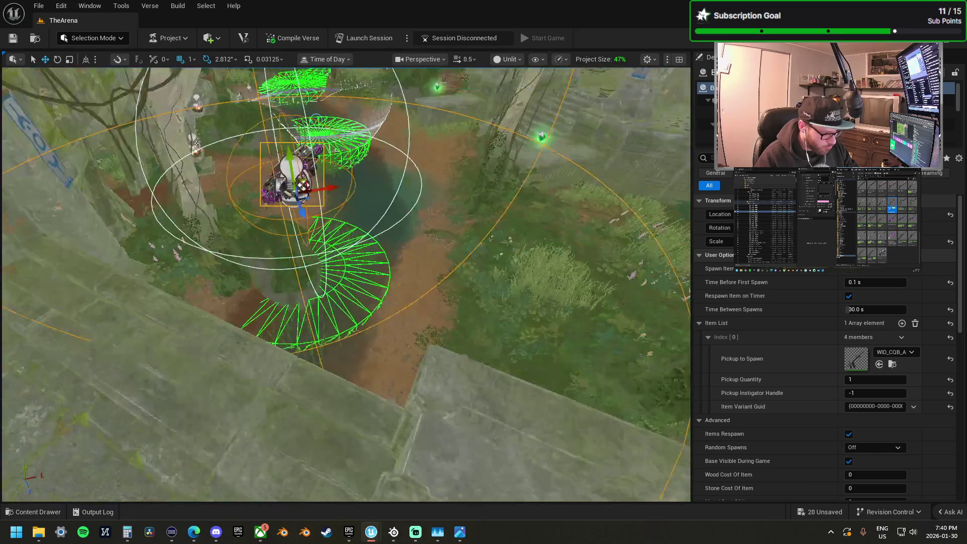
# Step: Duplicate the gun spawner and place the copy on the stone floor between the pillars
pyautogui.press('f')
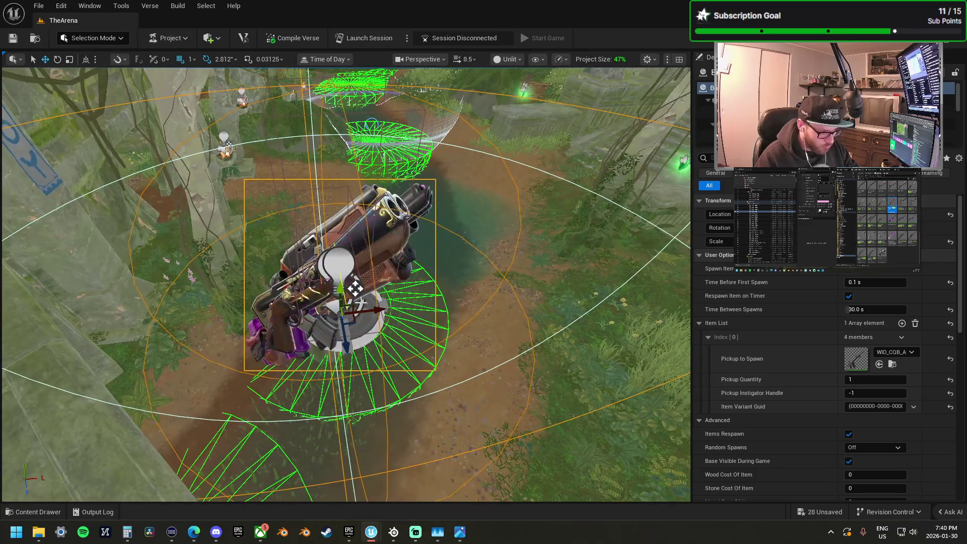
pyautogui.moveTo(361, 289)
pyautogui.mouseDown()
pyautogui.moveTo(558, 247)
pyautogui.moveTo(353, 317)
pyautogui.mouseUp()
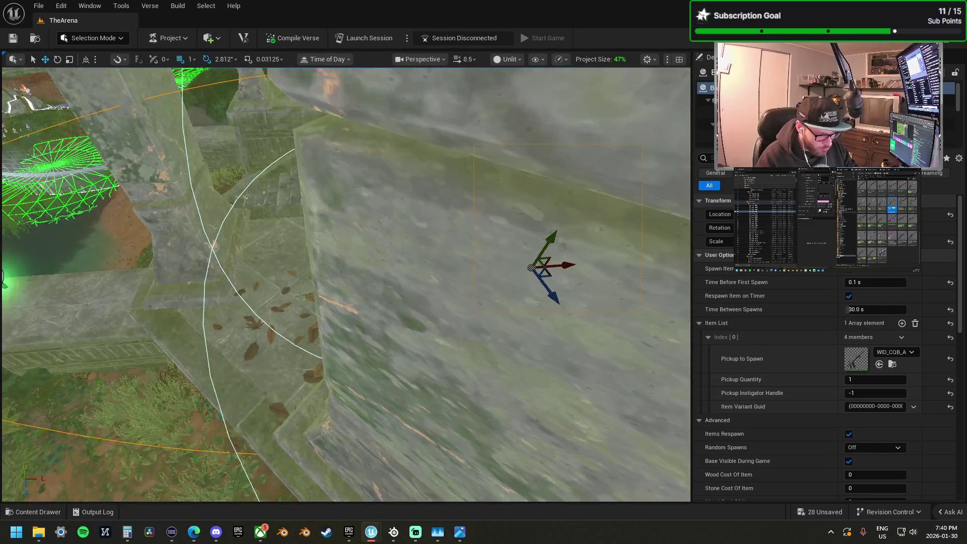
pyautogui.press('f')
pyautogui.moveTo(298, 207)
pyautogui.mouseDown()
pyautogui.moveTo(359, 208)
pyautogui.moveTo(360, 316)
pyautogui.mouseUp()
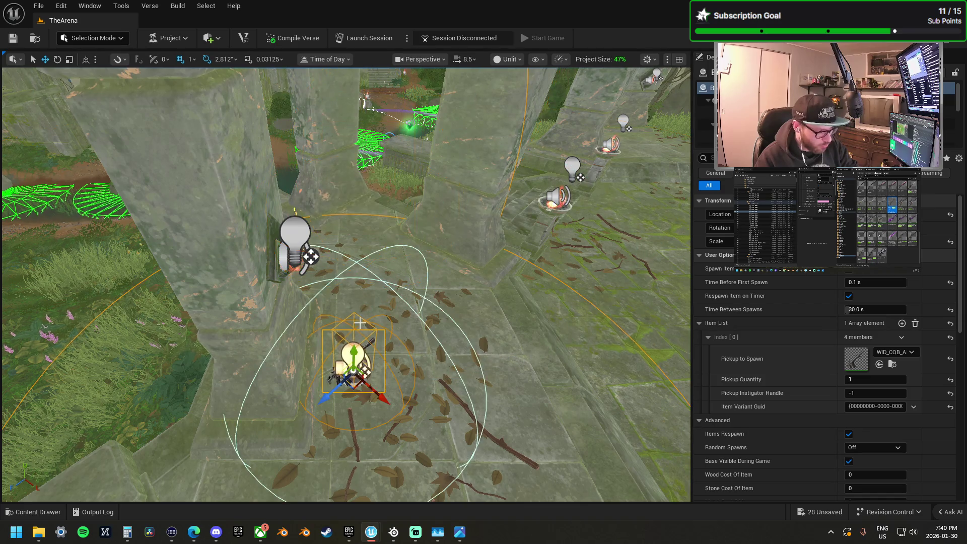
pyautogui.moveTo(353, 387); pyautogui.dragTo(334, 362)
pyautogui.click(553, 342)
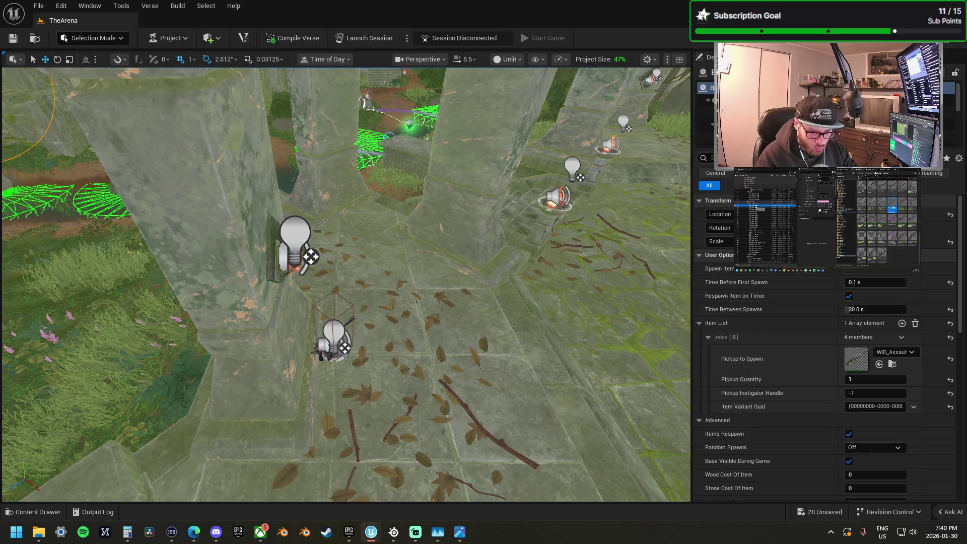
pyautogui.click(344, 315)
pyautogui.press('f')
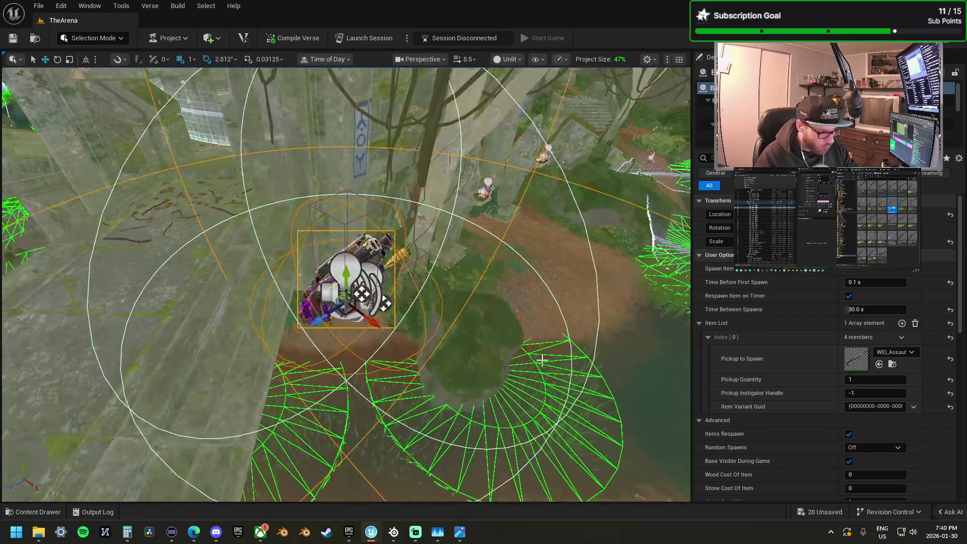
pyautogui.moveTo(345, 315); pyautogui.dragTo(111, 343)
pyautogui.moveTo(355, 296)
pyautogui.mouseDown()
pyautogui.moveTo(330, 298)
pyautogui.moveTo(355, 296)
pyautogui.moveTo(355, 272)
pyautogui.mouseUp()
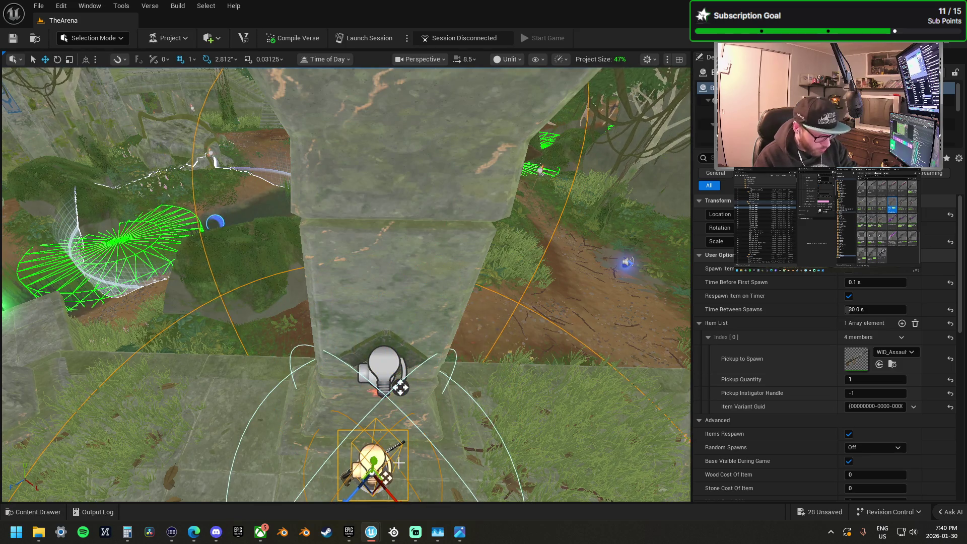
pyautogui.moveTo(355, 296); pyautogui.dragTo(360, 292)
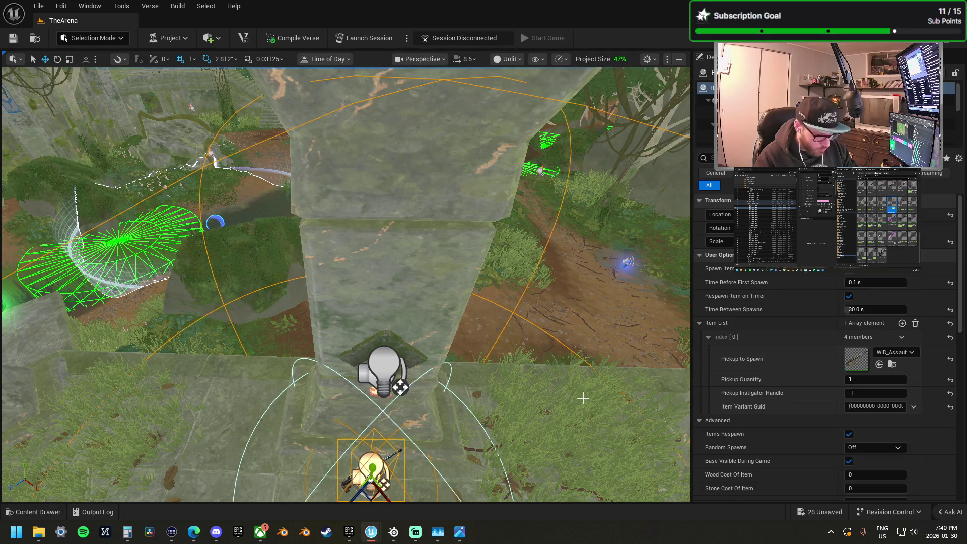
pyautogui.moveTo(409, 347)
pyautogui.mouseDown()
pyautogui.moveTo(409, 365)
pyautogui.moveTo(409, 352)
pyautogui.mouseUp()
pyautogui.moveTo(370, 290); pyautogui.dragTo(370, 289)
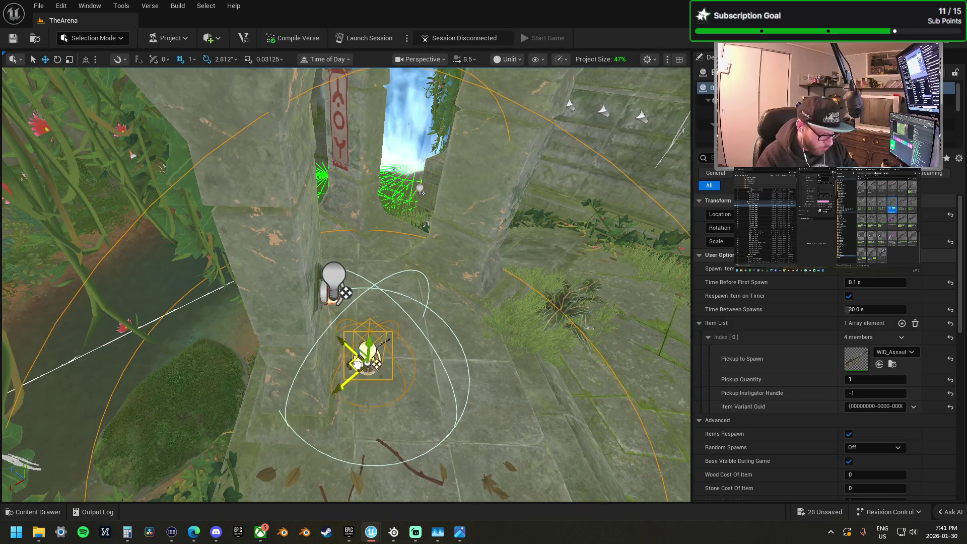
pyautogui.moveTo(371, 289); pyautogui.dragTo(370, 290)
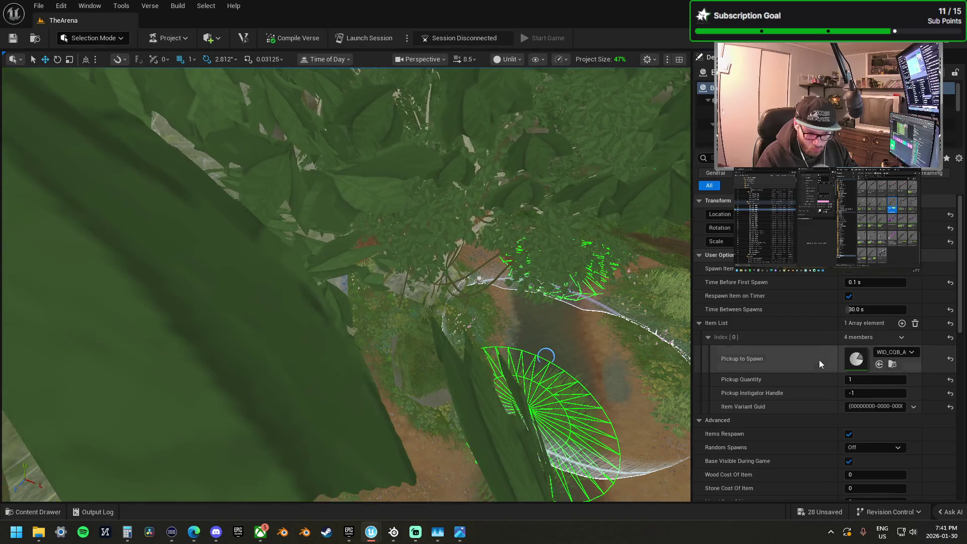
pyautogui.press('f')
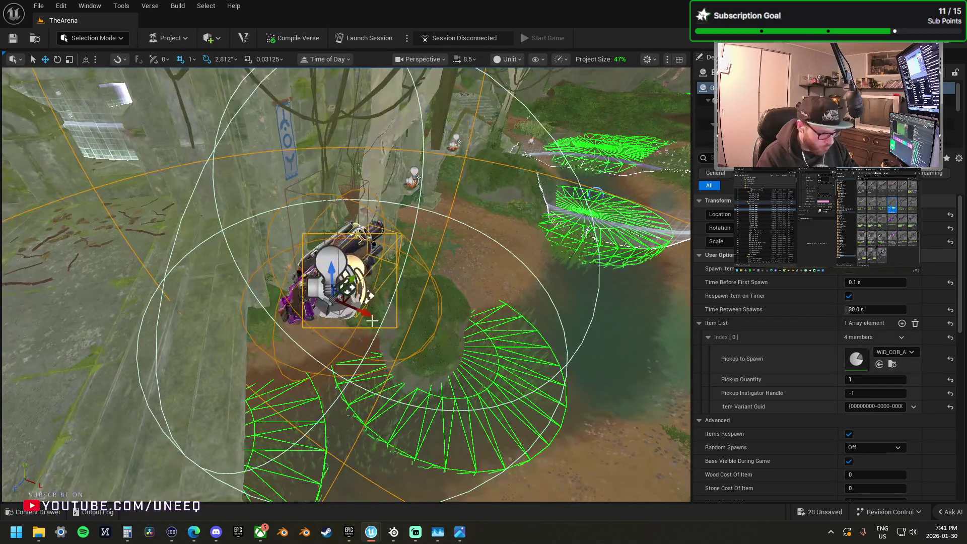
pyautogui.scroll(-3, 869, 428)
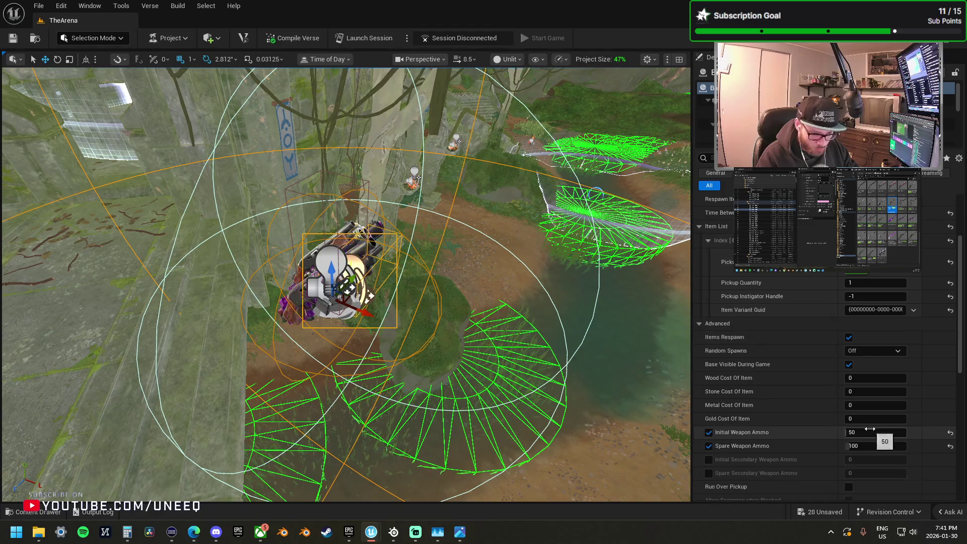
# Step: Reset the rotation of the spawner beside the pink flowers to its default
pyautogui.moveTo(370, 295); pyautogui.dragTo(397, 319)
pyautogui.scroll(4, 811, 419)
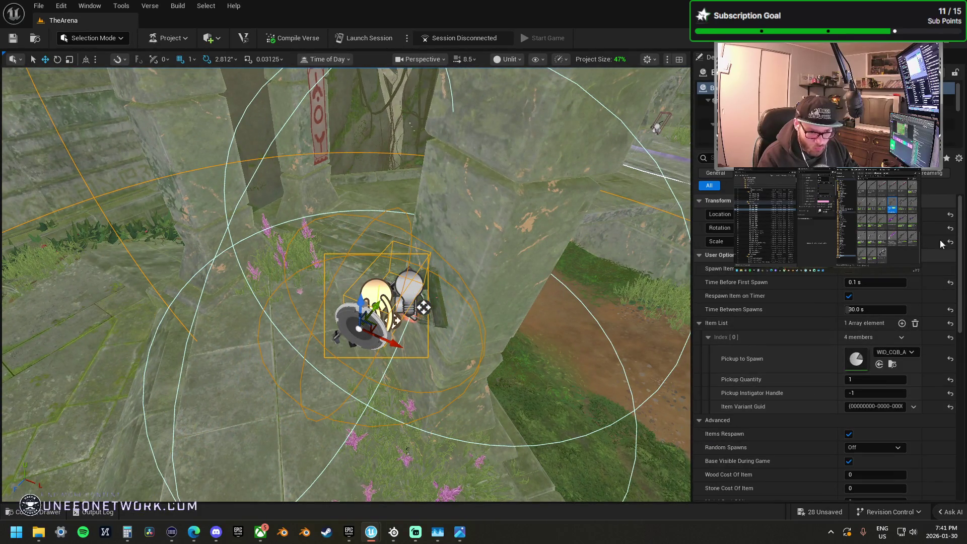
pyautogui.click(950, 228)
pyautogui.moveTo(397, 320)
pyautogui.mouseDown()
pyautogui.moveTo(376, 316)
pyautogui.moveTo(366, 342)
pyautogui.mouseUp()
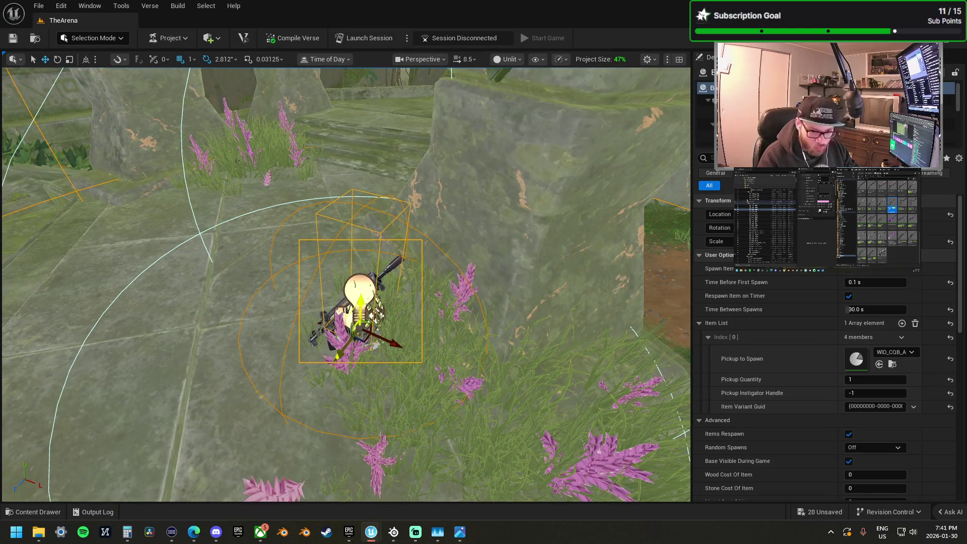
pyautogui.press('Escape')
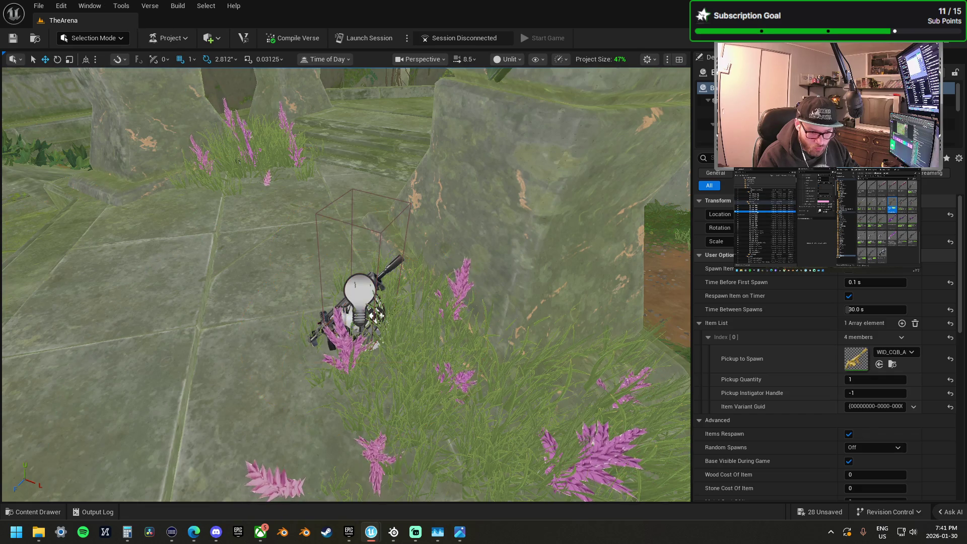
pyautogui.moveTo(489, 328); pyautogui.dragTo(489, 328)
# Step: Select the assault rifle spawner beside the stream and view the ground around it
pyautogui.click(411, 315)
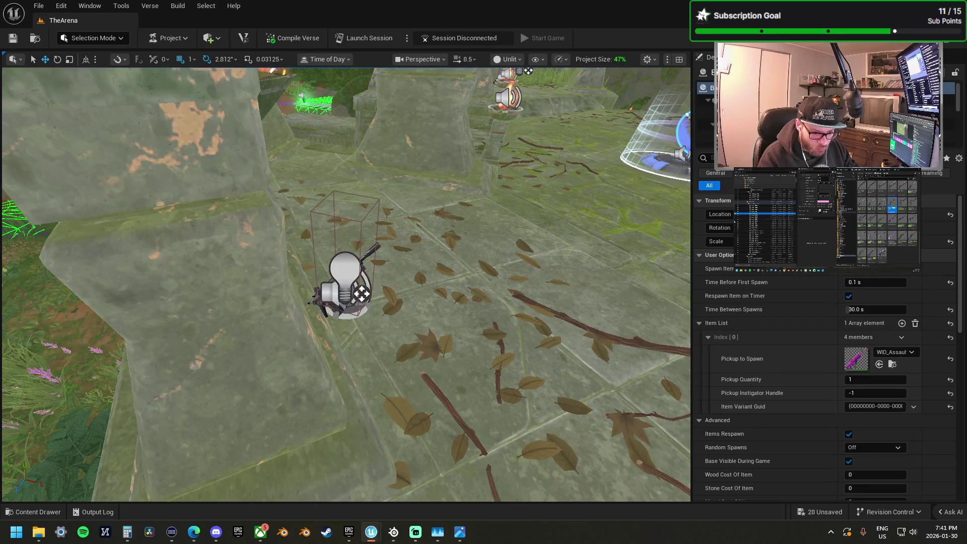
pyautogui.click(432, 323)
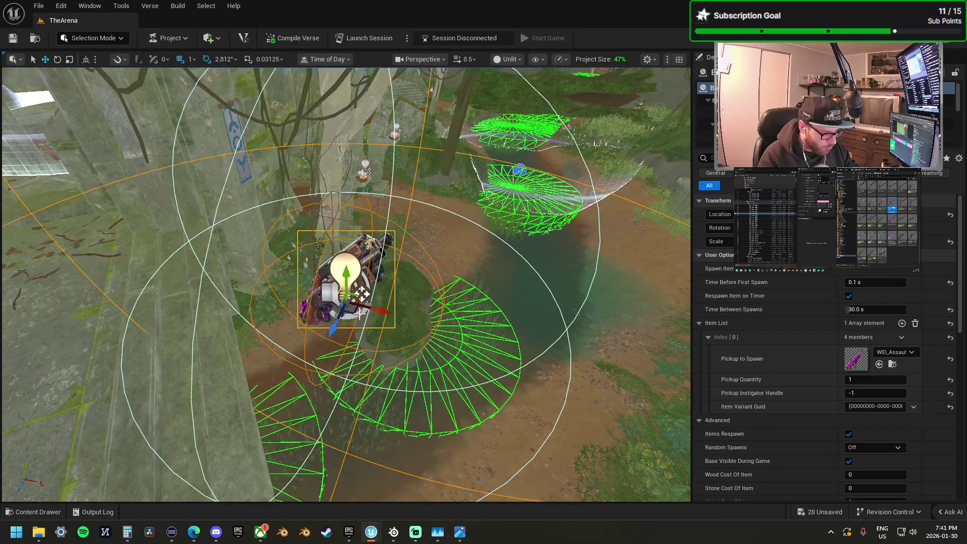
pyautogui.moveTo(354, 313); pyautogui.dragTo(354, 313)
pyautogui.moveTo(379, 260); pyautogui.dragTo(380, 260)
pyautogui.moveTo(318, 342); pyautogui.dragTo(340, 357)
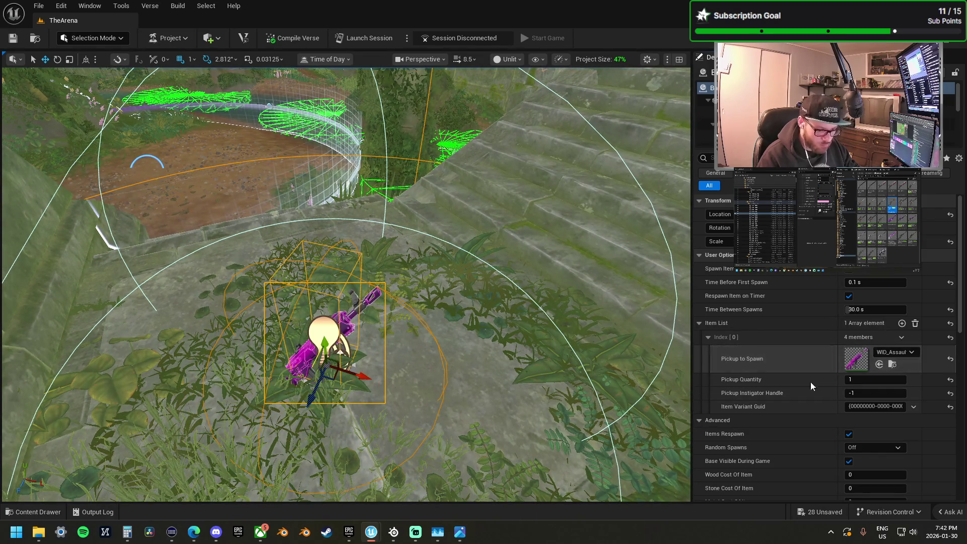
pyautogui.scroll(-4, 821, 406)
pyautogui.scroll(-3, 821, 405)
pyautogui.moveTo(470, 304); pyautogui.dragTo(470, 305)
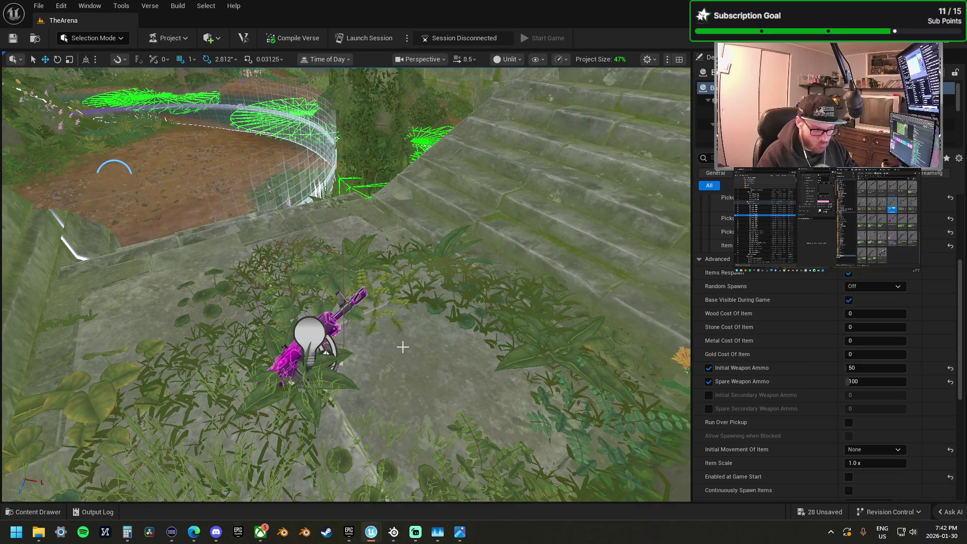
pyautogui.press('f')
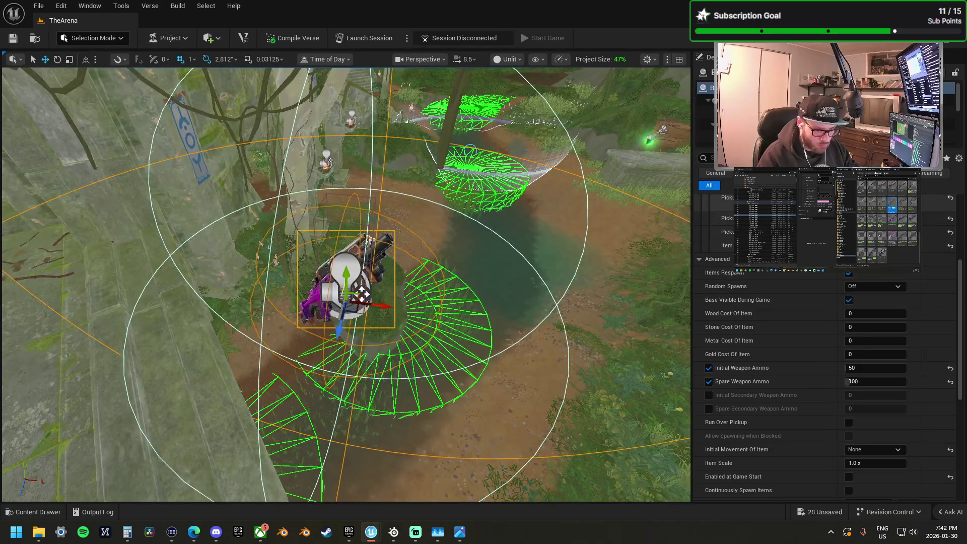
pyautogui.moveTo(357, 312); pyautogui.dragTo(362, 294)
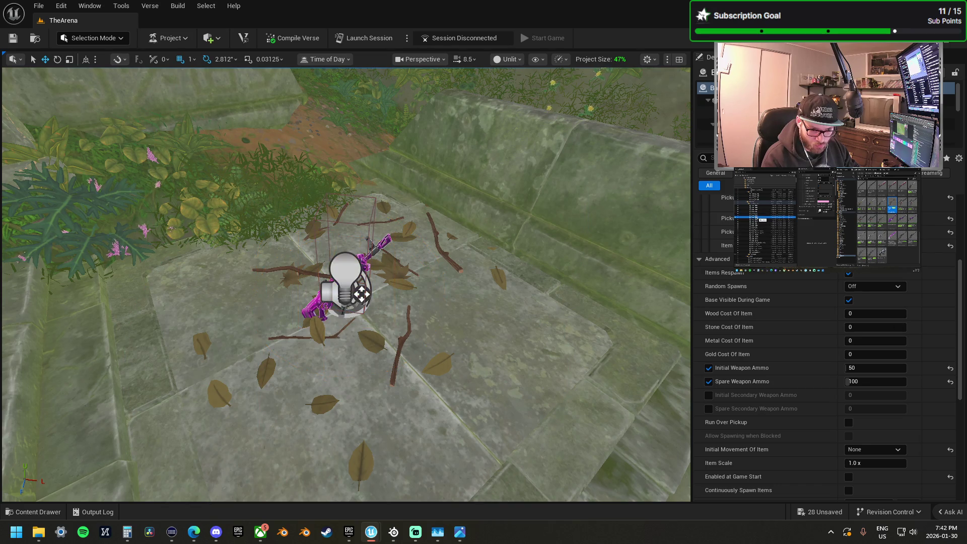
pyautogui.scroll(3, 807, 317)
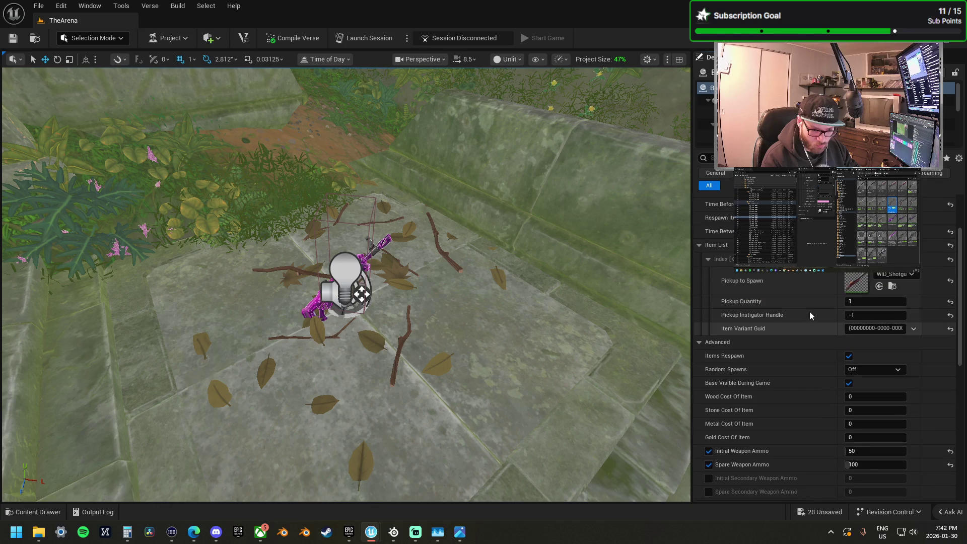
pyautogui.press('f')
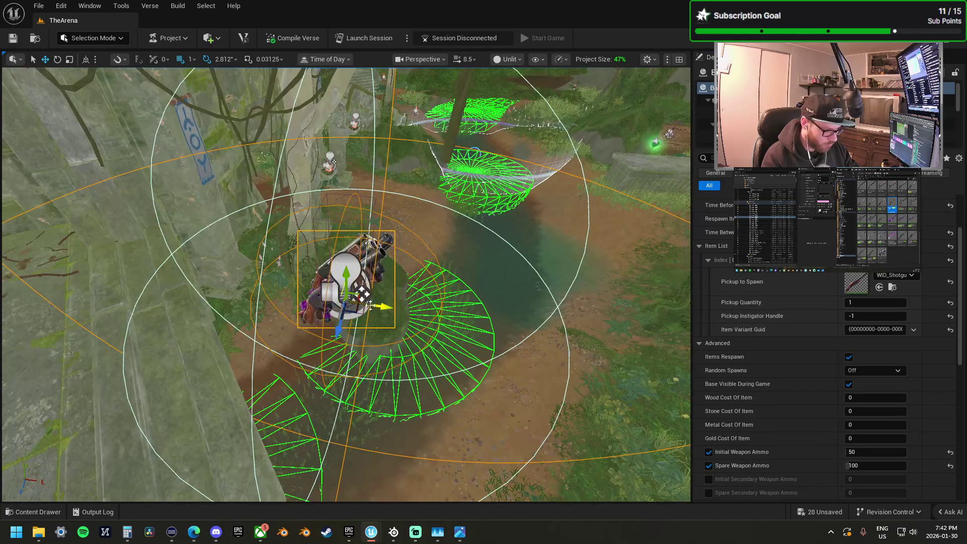
pyautogui.press('f')
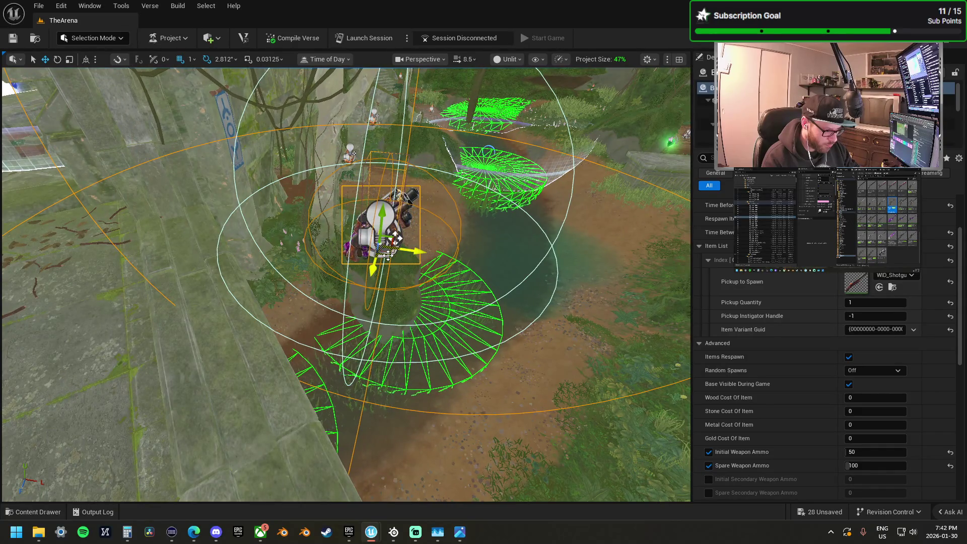
pyautogui.moveTo(421, 297); pyautogui.dragTo(402, 246)
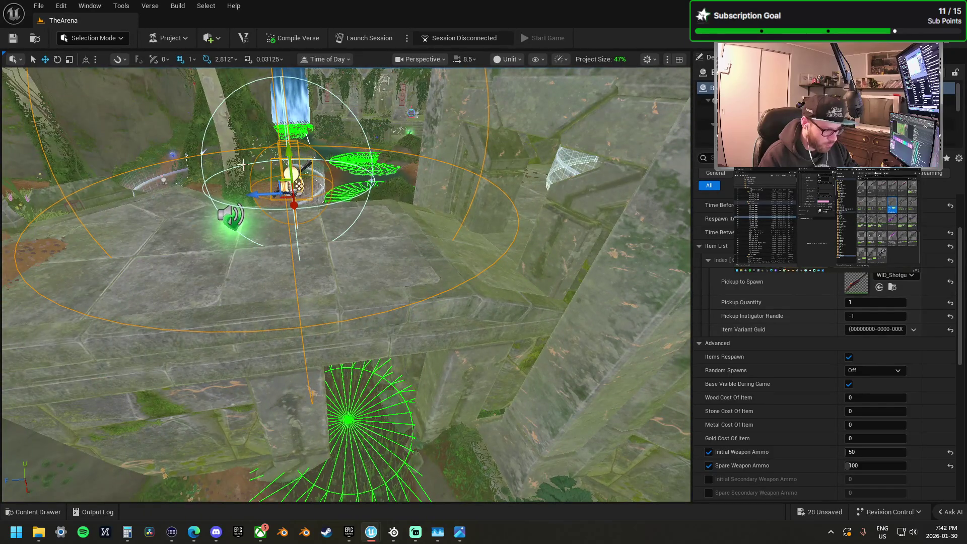
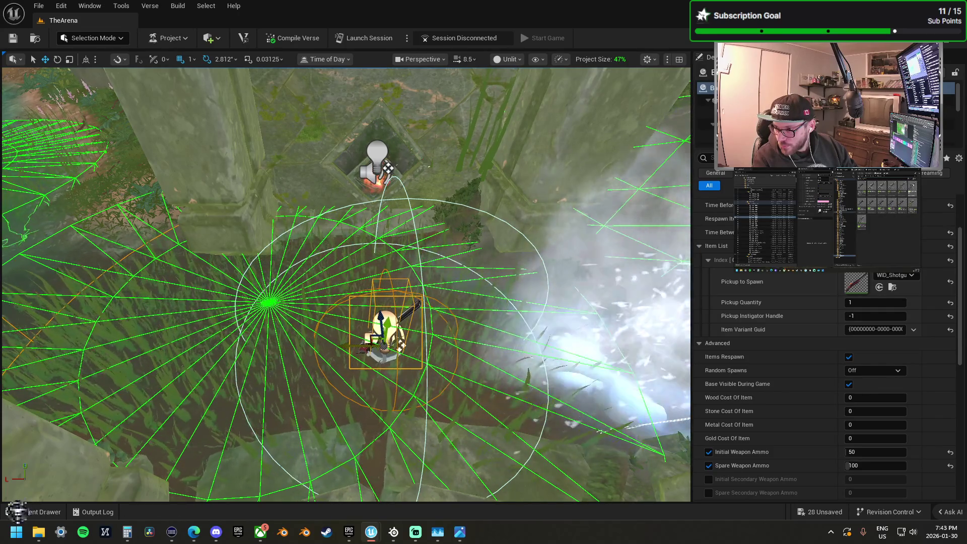
# Step: Set the selected ruins spawner's Pickup to Spawn to the SMG and frame it up close
pyautogui.moveTo(856, 282)
pyautogui.mouseDown()
pyautogui.moveTo(858, 345)
pyautogui.moveTo(856, 282)
pyautogui.mouseUp()
pyautogui.moveTo(390, 260)
pyautogui.mouseDown()
pyautogui.moveTo(345, 294)
pyautogui.moveTo(353, 297)
pyautogui.moveTo(333, 277)
pyautogui.mouseUp()
pyautogui.press('f')
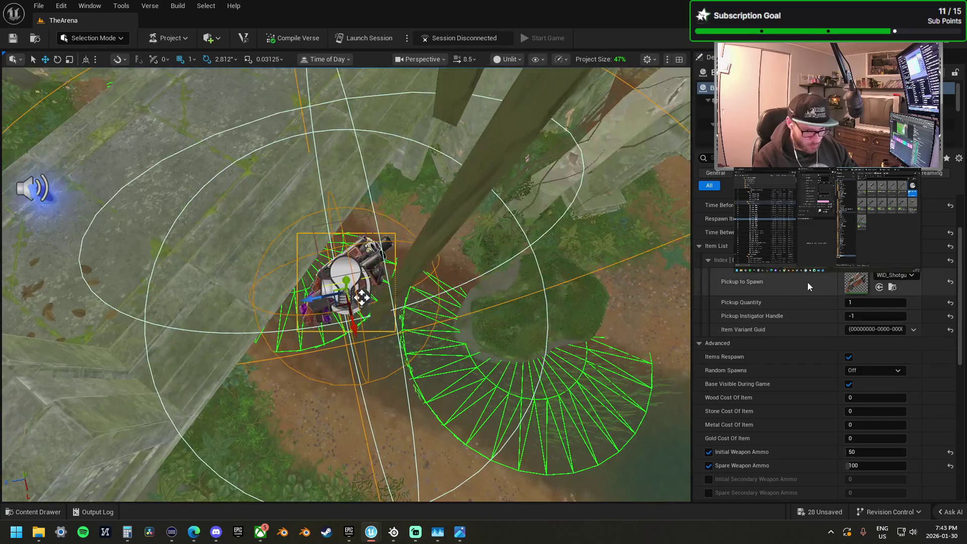
pyautogui.moveTo(332, 277)
pyautogui.mouseDown()
pyautogui.moveTo(294, 277)
pyautogui.moveTo(342, 291)
pyautogui.mouseUp()
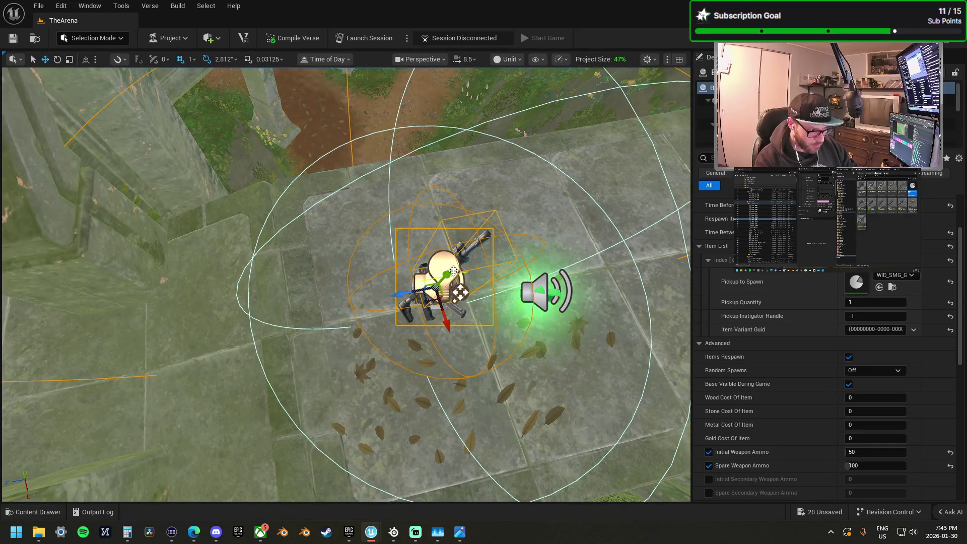
pyautogui.scroll(10, 437, 283)
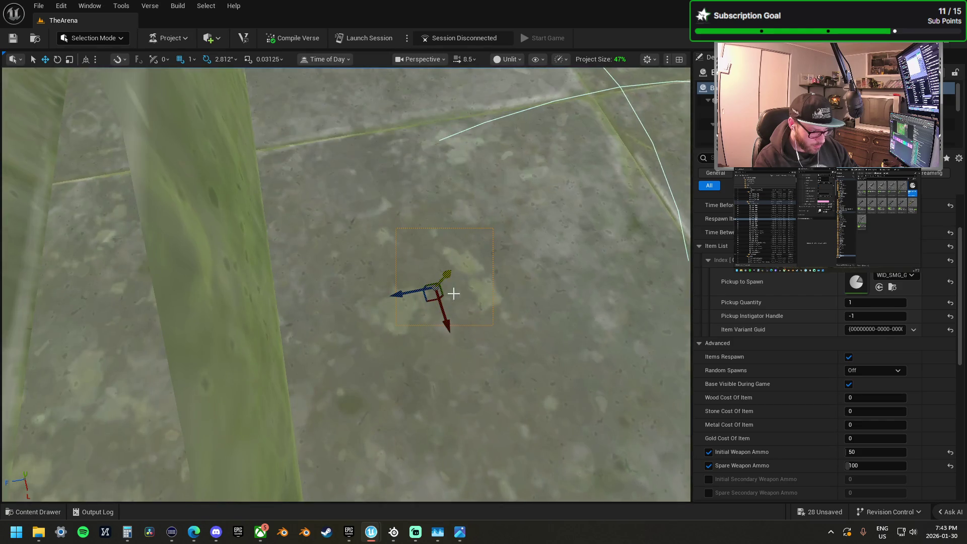
pyautogui.scroll(-10, 402, 290)
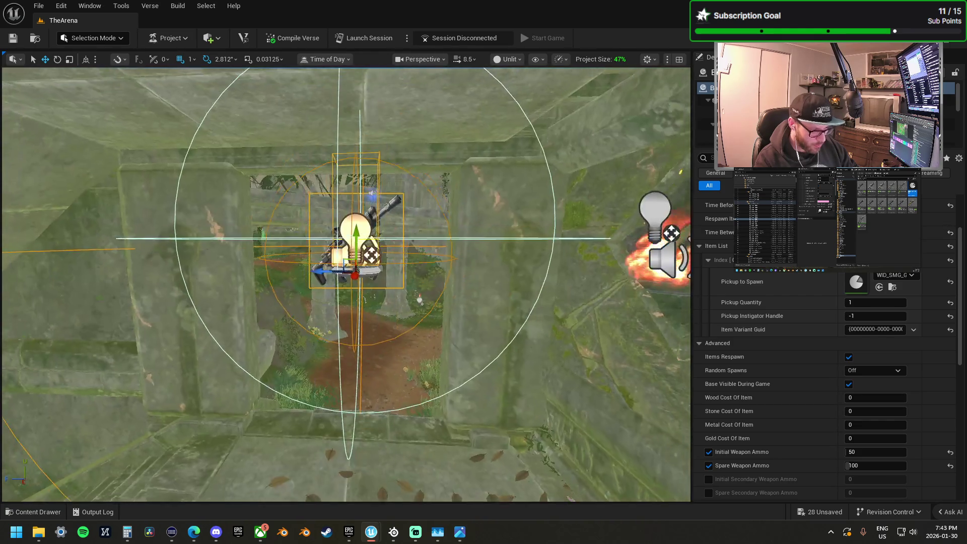
pyautogui.moveTo(372, 288)
pyautogui.mouseDown()
pyautogui.moveTo(373, 237)
pyautogui.moveTo(373, 288)
pyautogui.mouseUp()
# Step: Shift the spawner slightly across the floor, then select and frame the next spawner
pyautogui.moveTo(361, 396); pyautogui.dragTo(342, 406)
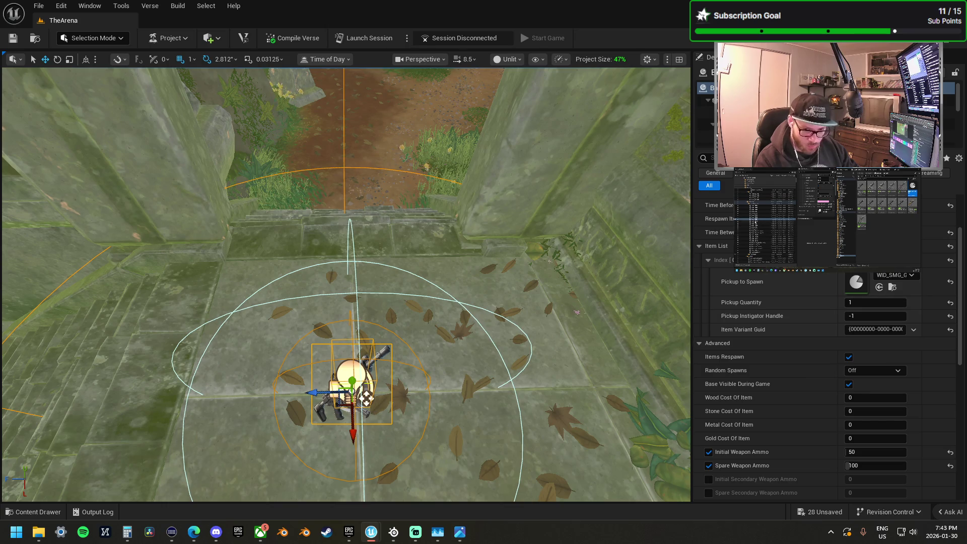
pyautogui.click(574, 327)
pyautogui.click(366, 399)
pyautogui.press('f')
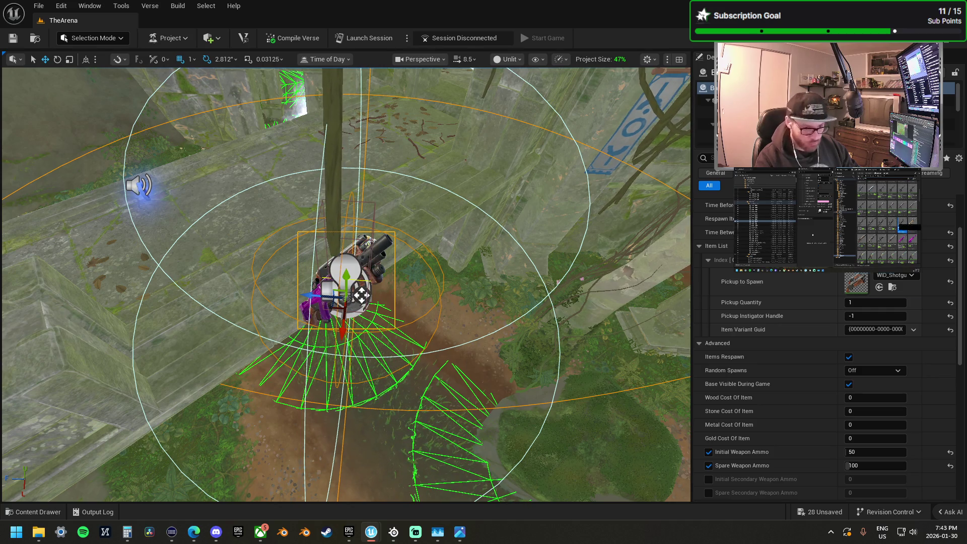
# Step: Set this spawner's Pickup to Spawn to an assault rifle, then frame the next pickup
pyautogui.click(879, 287)
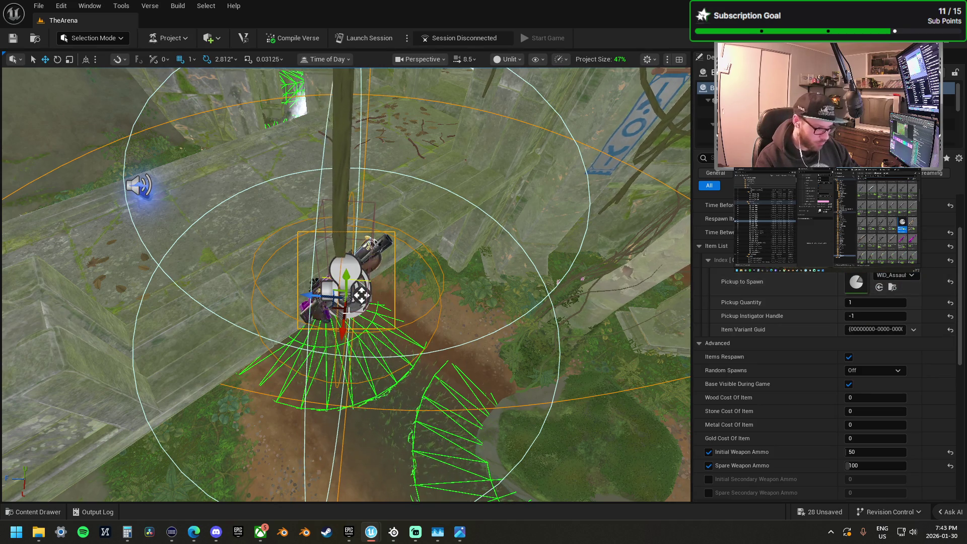
pyautogui.moveTo(336, 307)
pyautogui.mouseDown()
pyautogui.moveTo(191, 262)
pyautogui.moveTo(169, 242)
pyautogui.mouseUp()
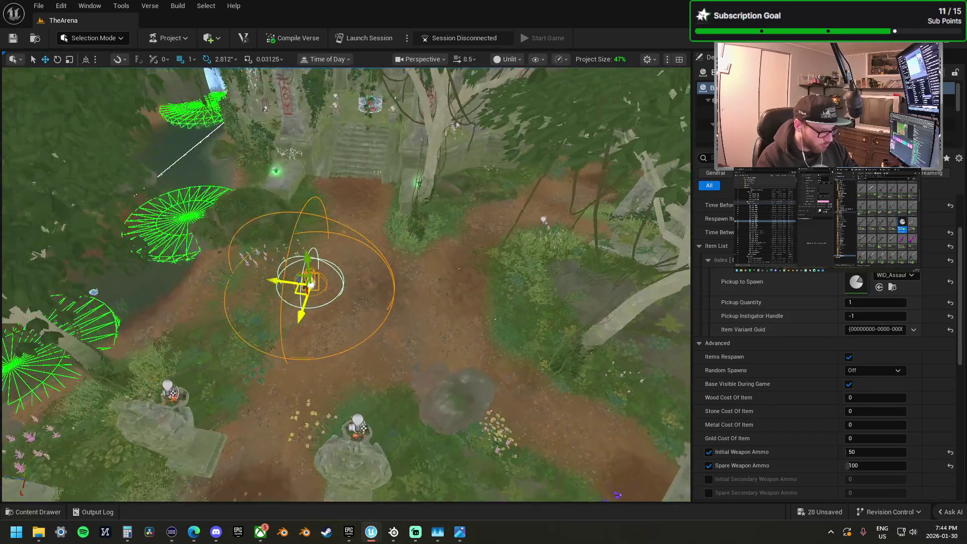
pyautogui.scroll(5, 146, 311)
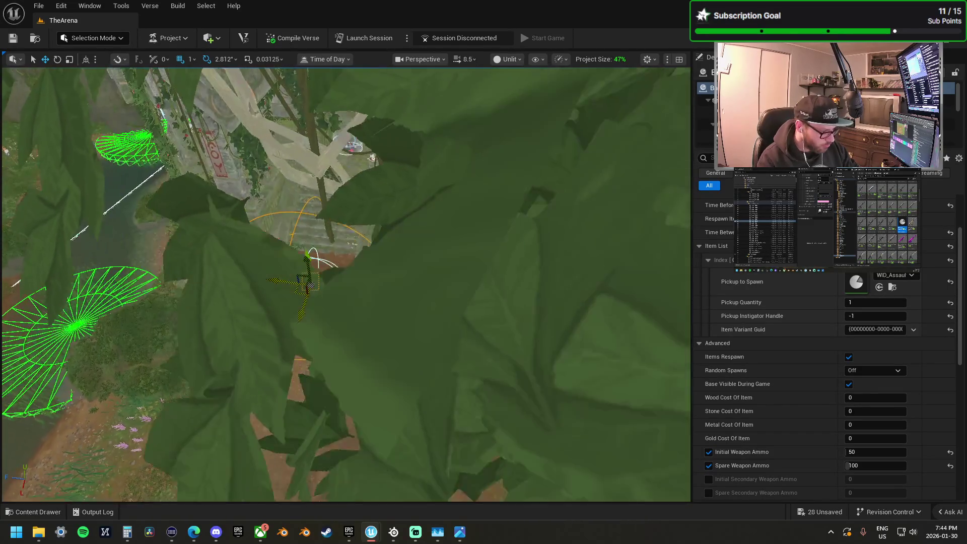
pyautogui.scroll(10, 346, 284)
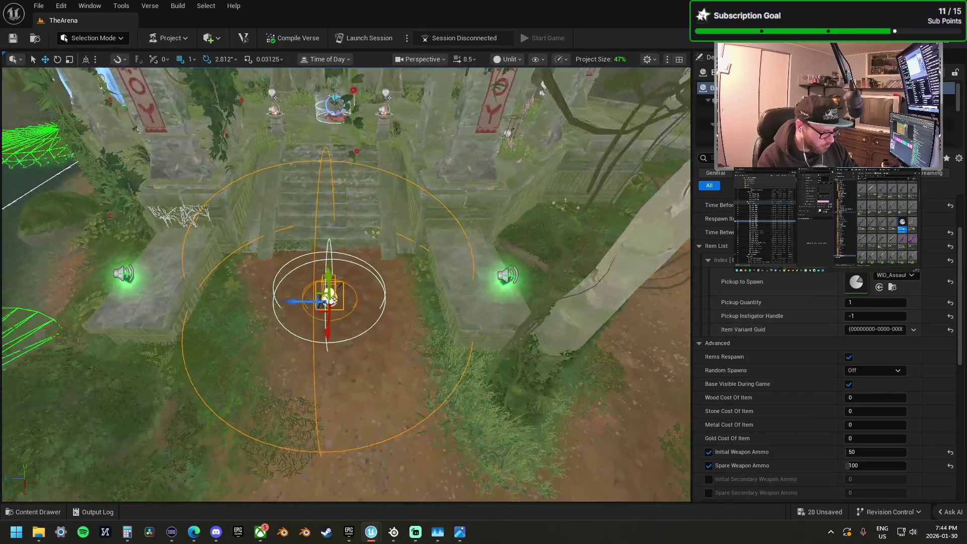
pyautogui.press('f')
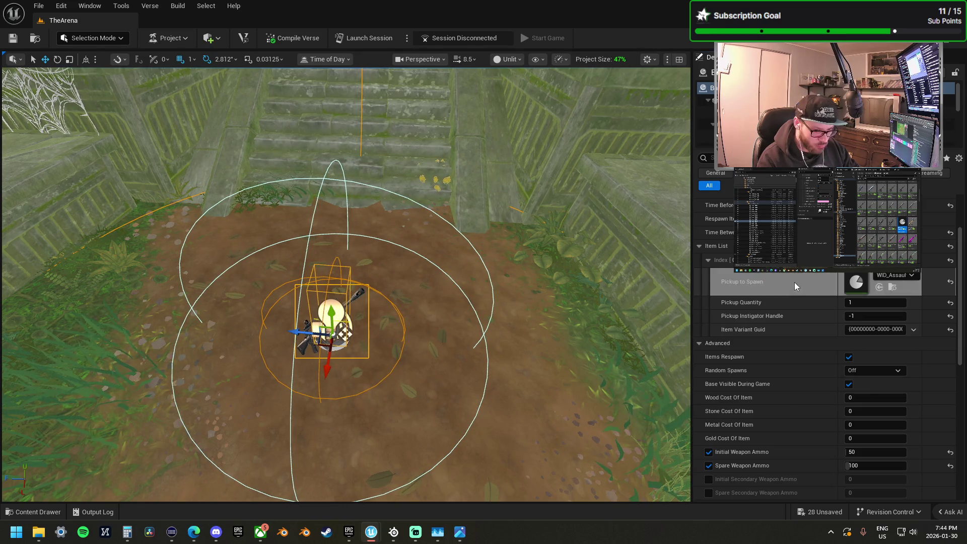
# Step: Give the second spawner an assault rifle and rotate its pickup by 11.25 degrees
pyautogui.click(879, 287)
pyautogui.press('f')
pyautogui.press('f')
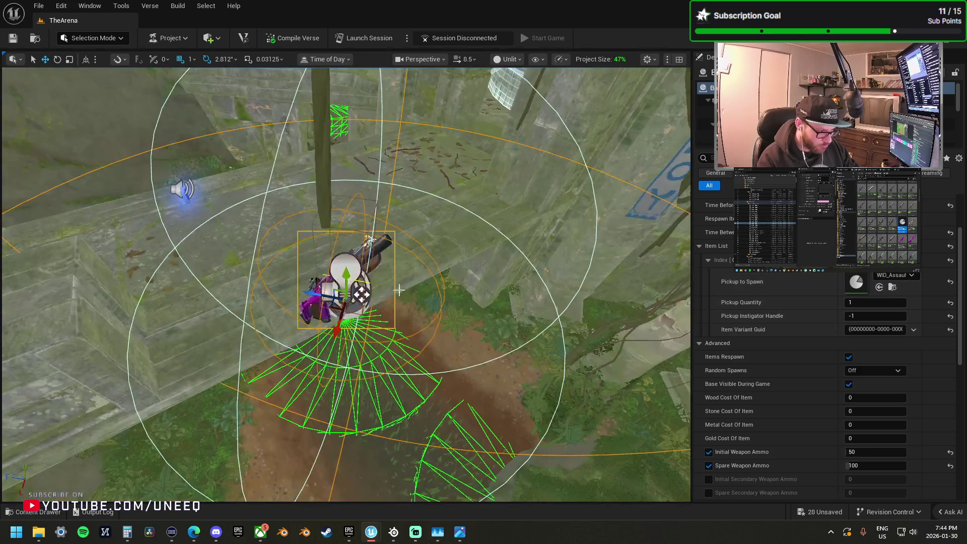
pyautogui.moveTo(335, 308); pyautogui.dragTo(592, 299)
pyautogui.moveTo(341, 273)
pyautogui.mouseDown()
pyautogui.moveTo(342, 327)
pyautogui.moveTo(339, 283)
pyautogui.moveTo(362, 272)
pyautogui.mouseUp()
pyautogui.press('f')
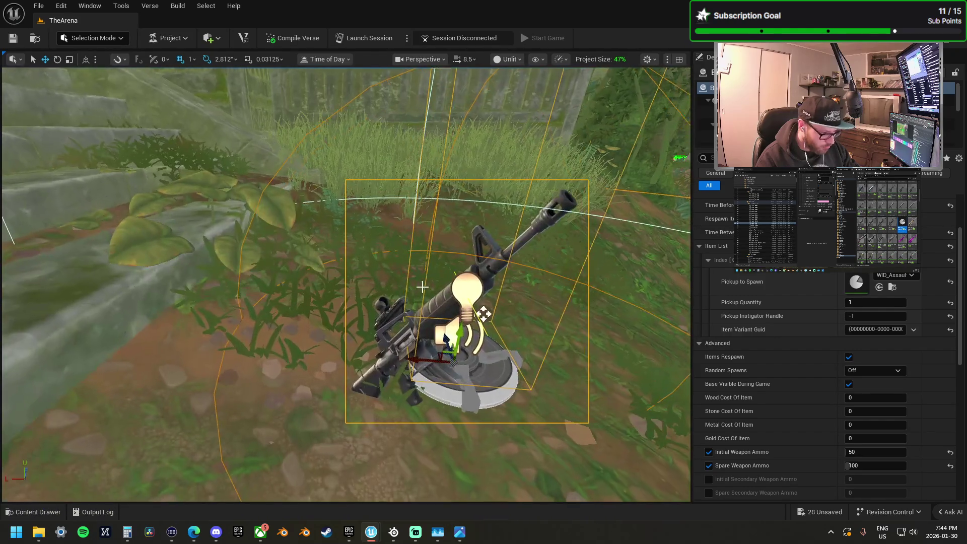
pyautogui.moveTo(429, 323)
pyautogui.mouseDown()
pyautogui.moveTo(458, 330)
pyautogui.moveTo(496, 321)
pyautogui.moveTo(489, 340)
pyautogui.mouseUp()
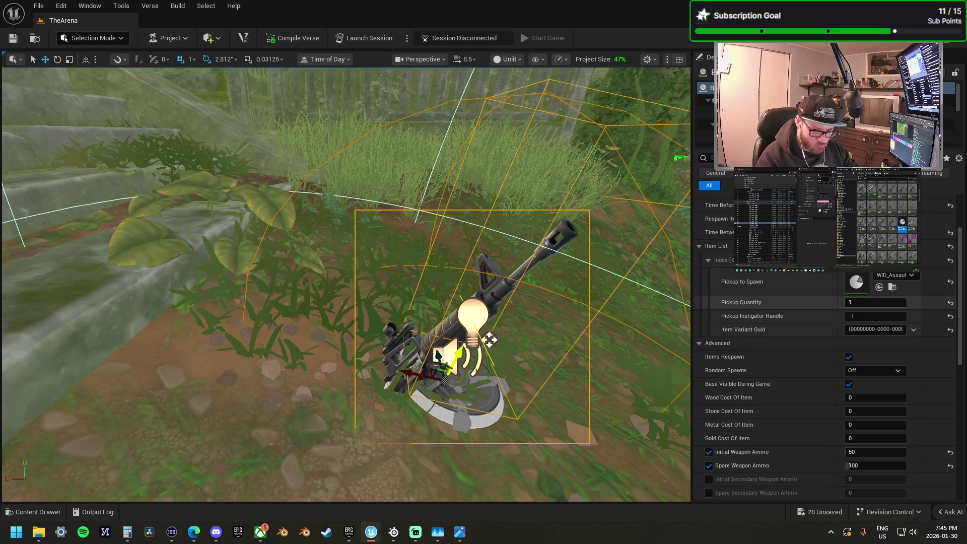
pyautogui.press('f')
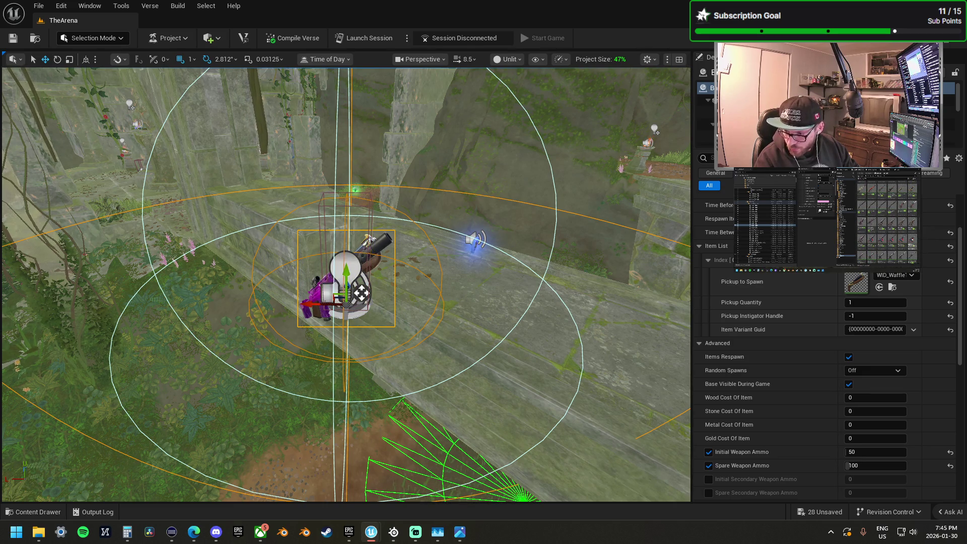
# Step: Make this spawner give an assault rifle and move its pickup across the arena floor
pyautogui.moveTo(961, 375)
pyautogui.mouseDown()
pyautogui.moveTo(856, 305)
pyautogui.moveTo(881, 282)
pyautogui.mouseUp()
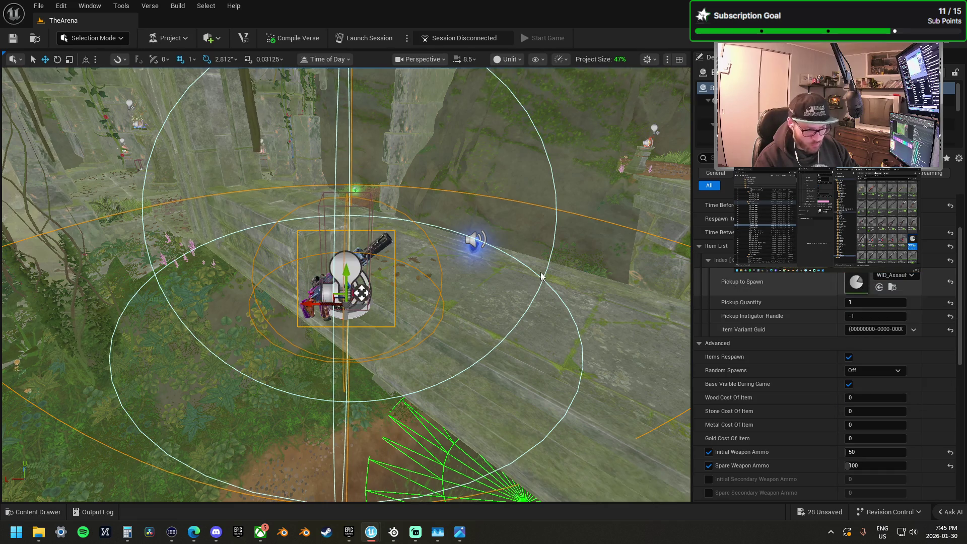
pyautogui.moveTo(575, 286)
pyautogui.mouseDown()
pyautogui.moveTo(576, 242)
pyautogui.moveTo(576, 286)
pyautogui.moveTo(328, 233)
pyautogui.moveTo(348, 222)
pyautogui.mouseUp()
pyautogui.press('f')
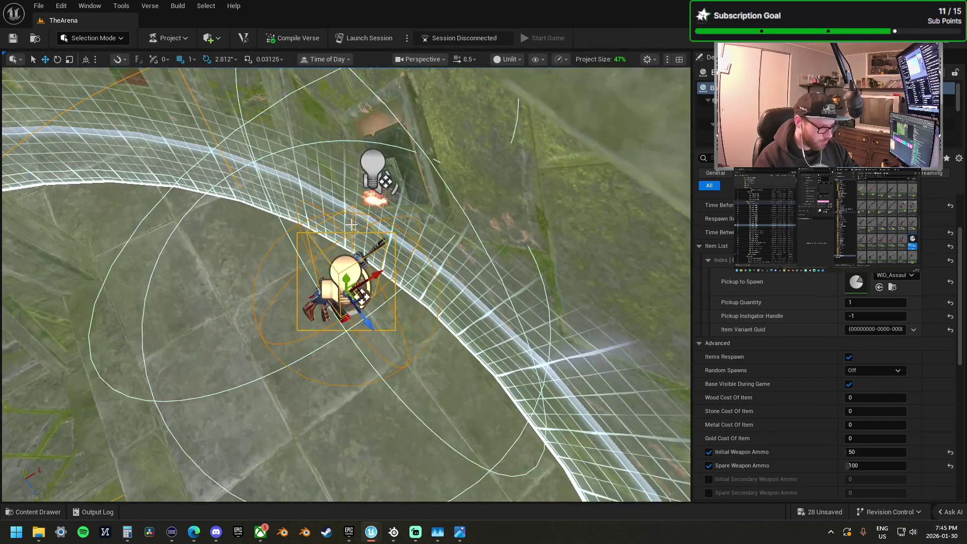
pyautogui.moveTo(353, 287)
pyautogui.mouseDown()
pyautogui.moveTo(454, 363)
pyautogui.moveTo(485, 400)
pyautogui.mouseUp()
pyautogui.moveTo(101, 323); pyautogui.dragTo(139, 291)
# Step: Move the pickup toward the arena ring, undo one move, and set it onto the ground
pyautogui.moveTo(92, 248)
pyautogui.mouseDown()
pyautogui.moveTo(199, 162)
pyautogui.moveTo(190, 171)
pyautogui.mouseUp()
pyautogui.scroll(-10, 225, 198)
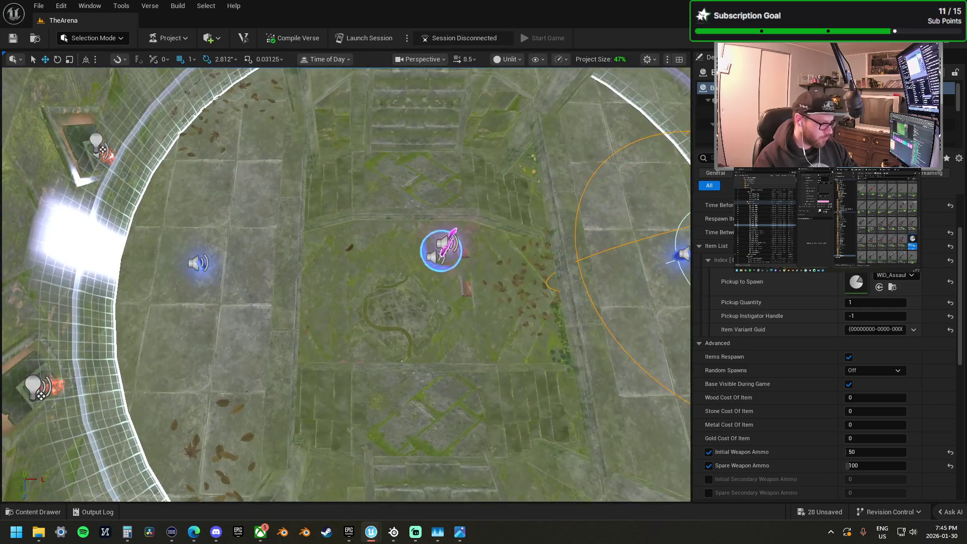
pyautogui.scroll(-5, 346, 284)
pyautogui.scroll(2, 346, 284)
pyautogui.moveTo(549, 267); pyautogui.dragTo(121, 267)
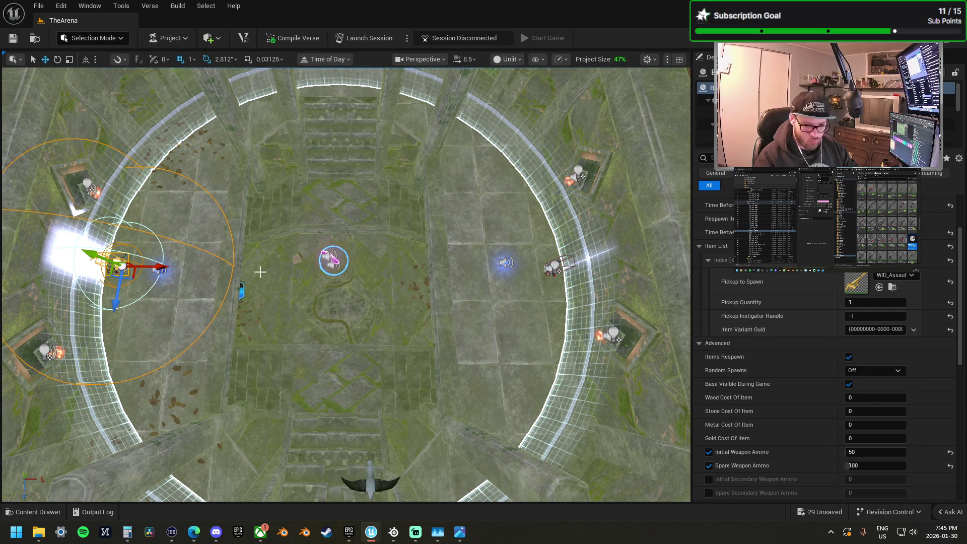
pyautogui.hotkey('ctrl', 'z')
pyautogui.hotkey('ctrl', 'z')
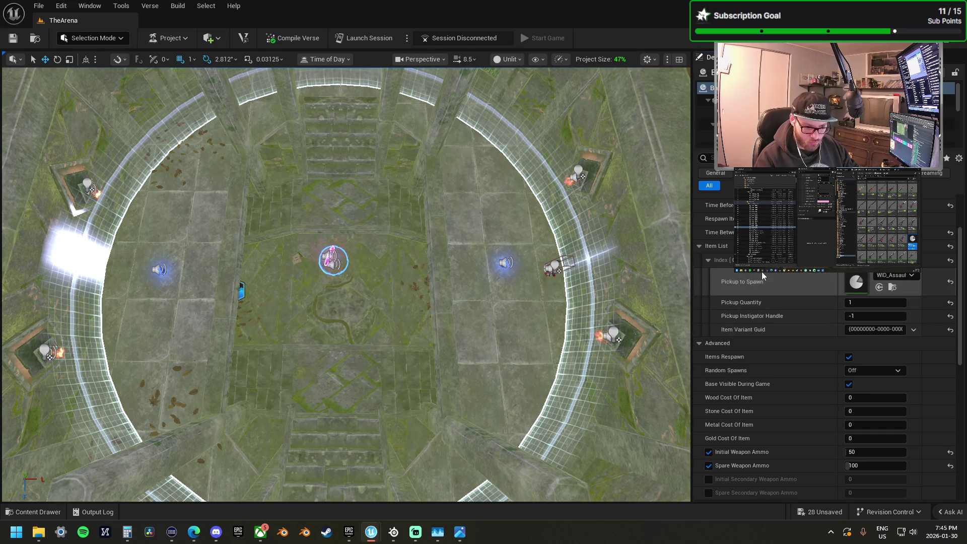
pyautogui.scroll(-5, 533, 321)
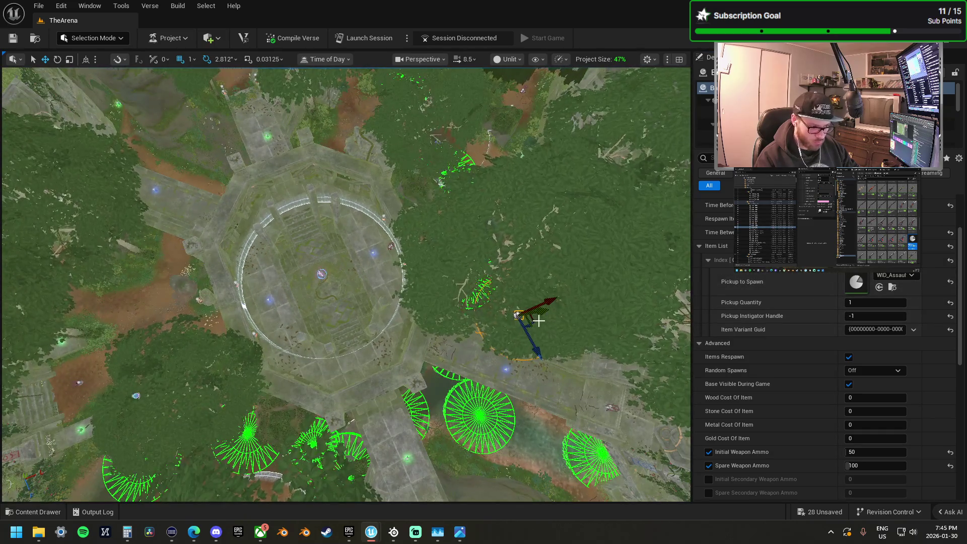
pyautogui.moveTo(528, 319)
pyautogui.mouseDown()
pyautogui.moveTo(464, 303)
pyautogui.moveTo(264, 311)
pyautogui.mouseUp()
pyautogui.press('f')
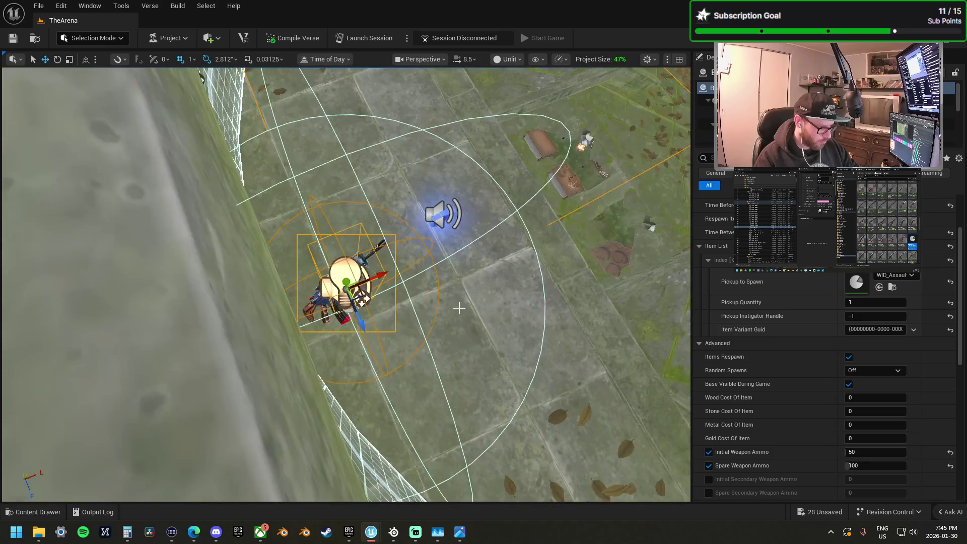
pyautogui.moveTo(459, 307); pyautogui.dragTo(458, 307)
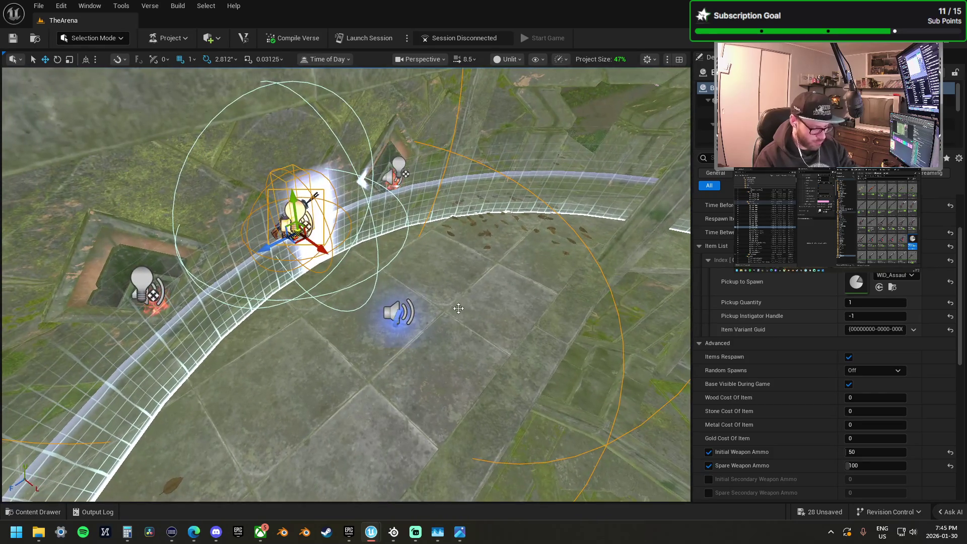
pyautogui.moveTo(296, 220)
pyautogui.mouseDown()
pyautogui.moveTo(327, 300)
pyautogui.moveTo(309, 317)
pyautogui.moveTo(318, 285)
pyautogui.mouseUp()
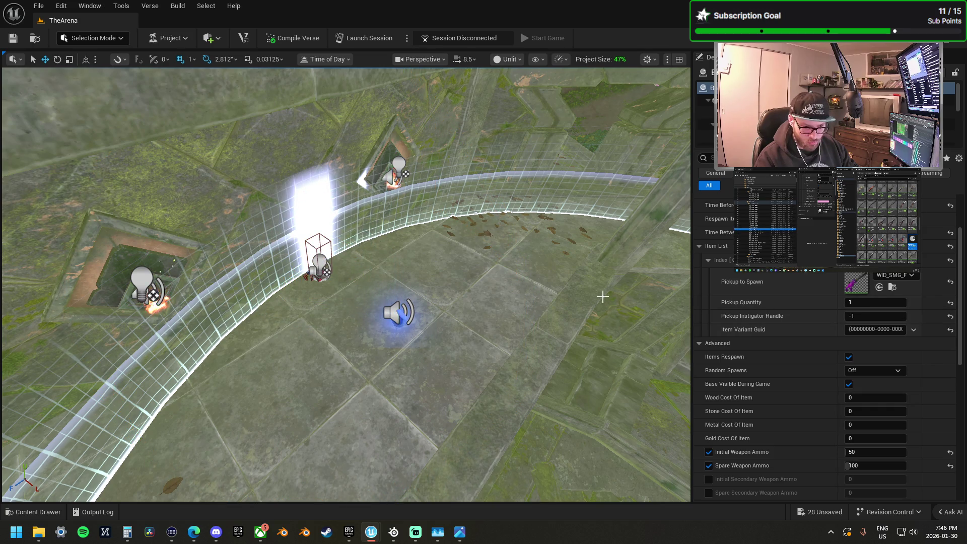
pyautogui.scroll(-10, 346, 284)
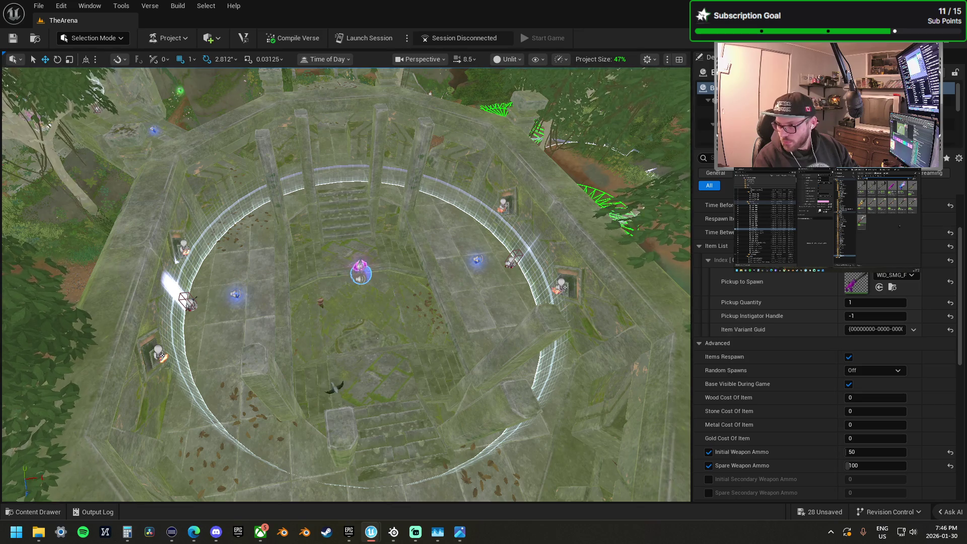
# Step: Set this spawner's Pickup to Spawn to a launcher, then frame the next spawner
pyautogui.moveTo(846, 282); pyautogui.dragTo(872, 282)
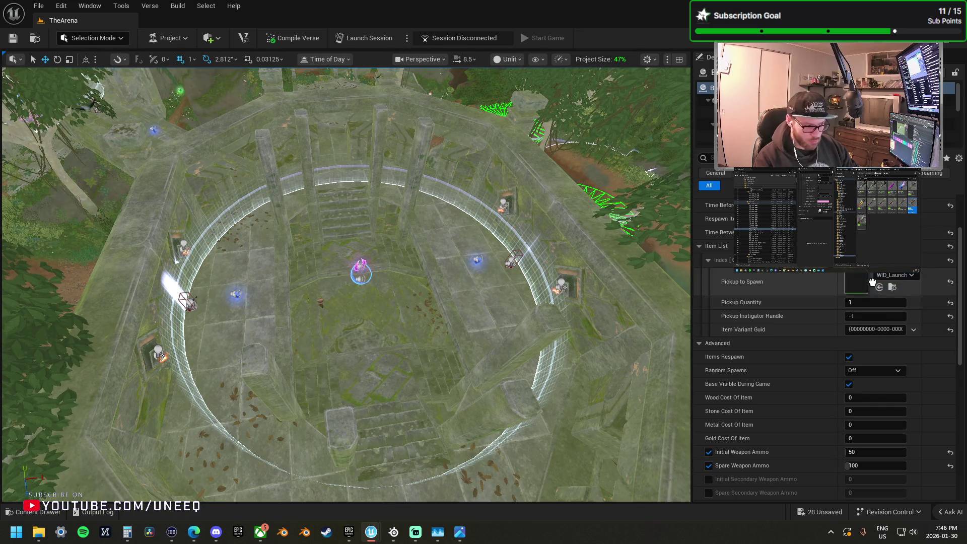
pyautogui.moveTo(504, 303)
pyautogui.mouseDown()
pyautogui.moveTo(504, 282)
pyautogui.moveTo(554, 237)
pyautogui.mouseUp()
pyautogui.press('f')
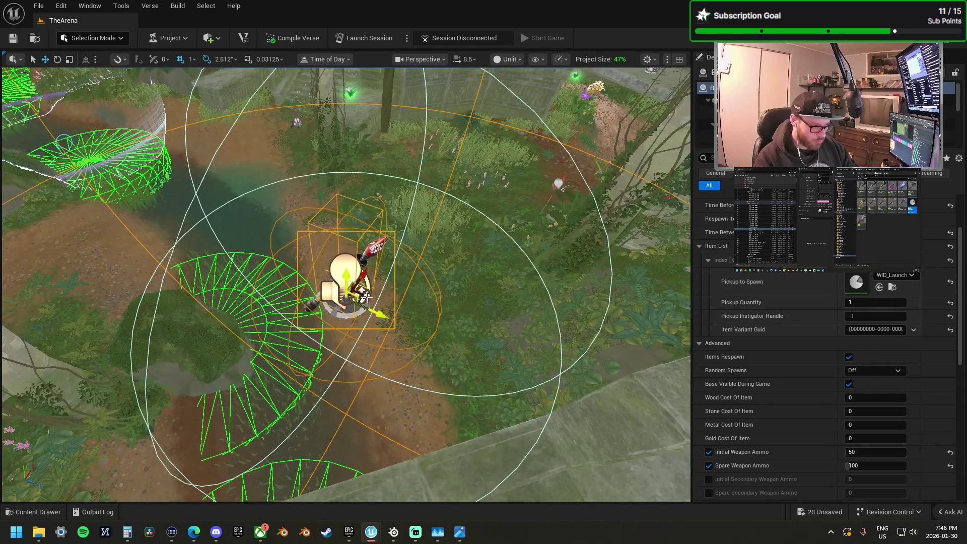
# Step: Move the item spawner across the ruins floor, away from the large vase and crates
pyautogui.moveTo(345, 282); pyautogui.dragTo(423, 273)
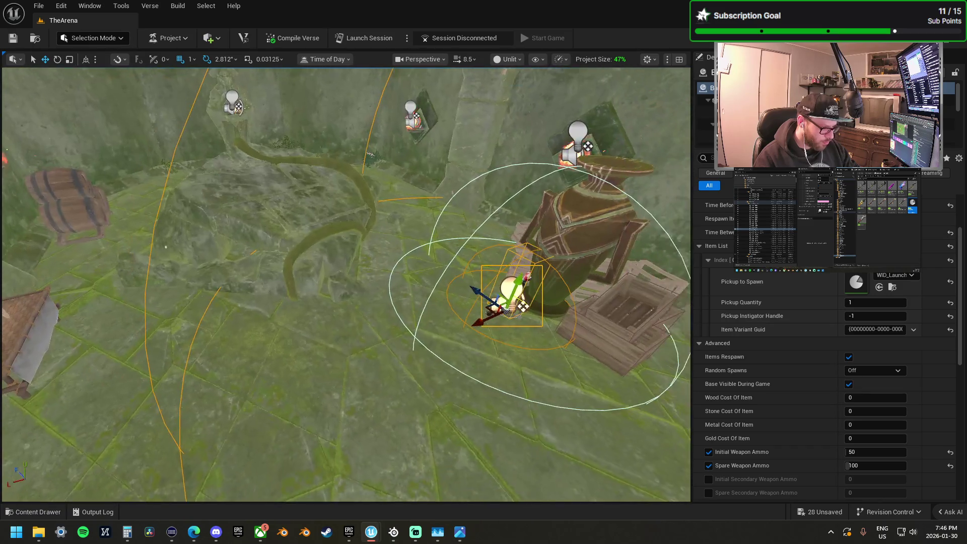
pyautogui.moveTo(486, 307); pyautogui.dragTo(363, 343)
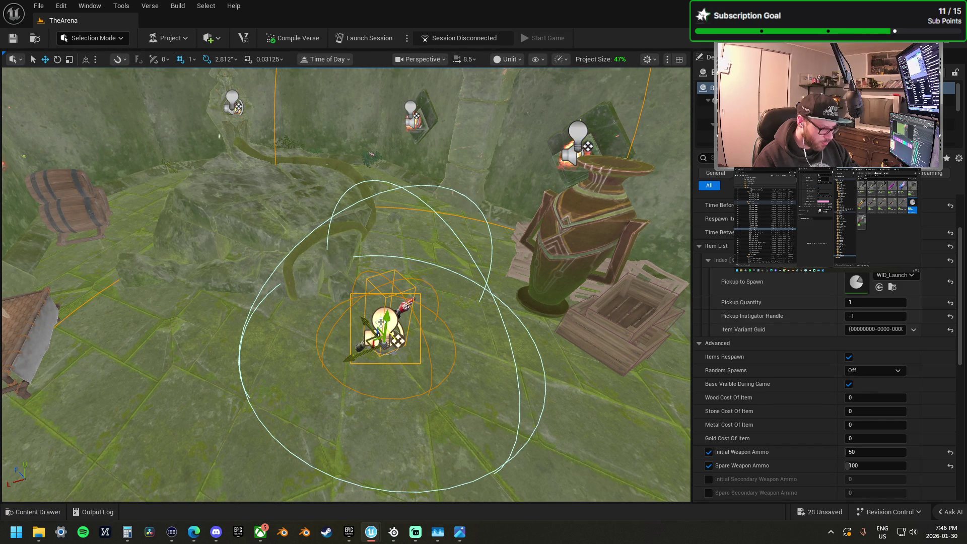
pyautogui.scroll(-10, 375, 305)
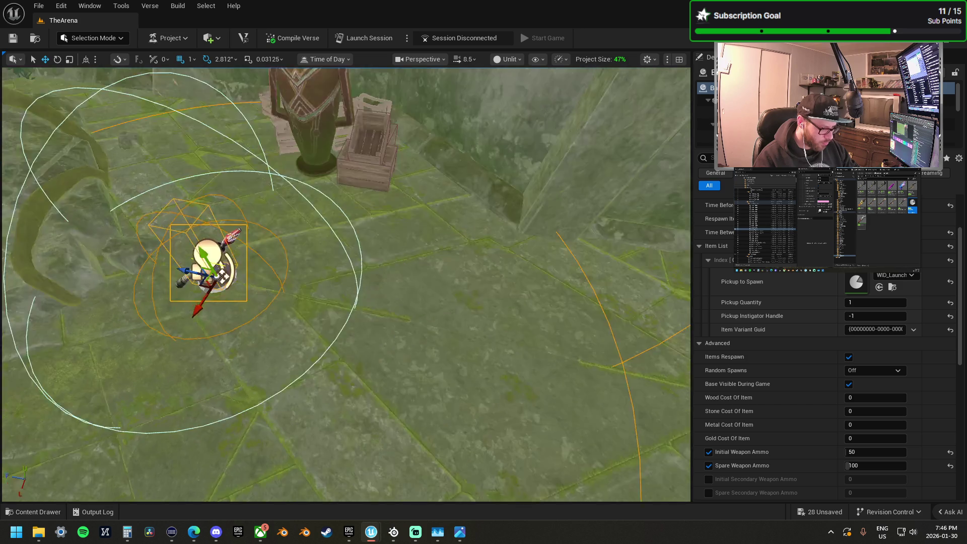
pyautogui.scroll(-5, 368, 294)
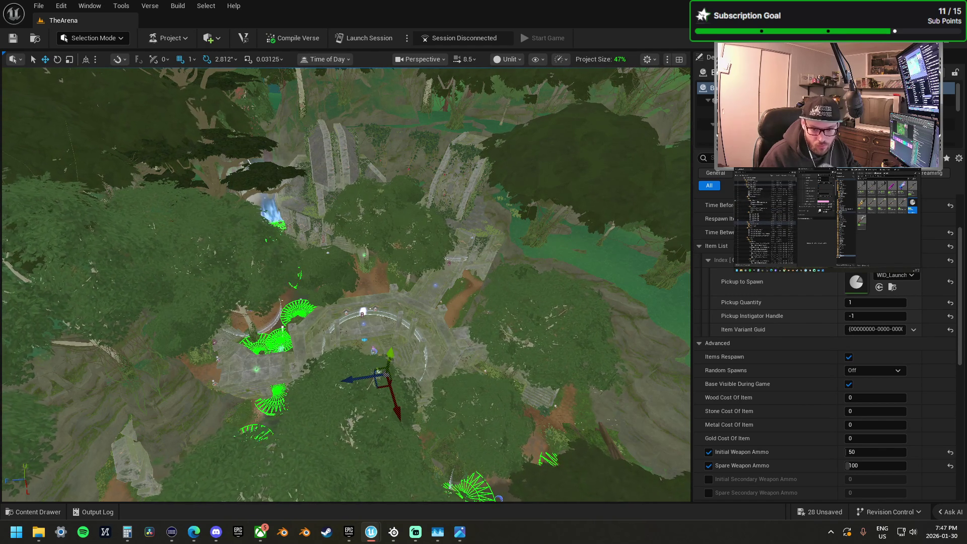
pyautogui.press('Down')
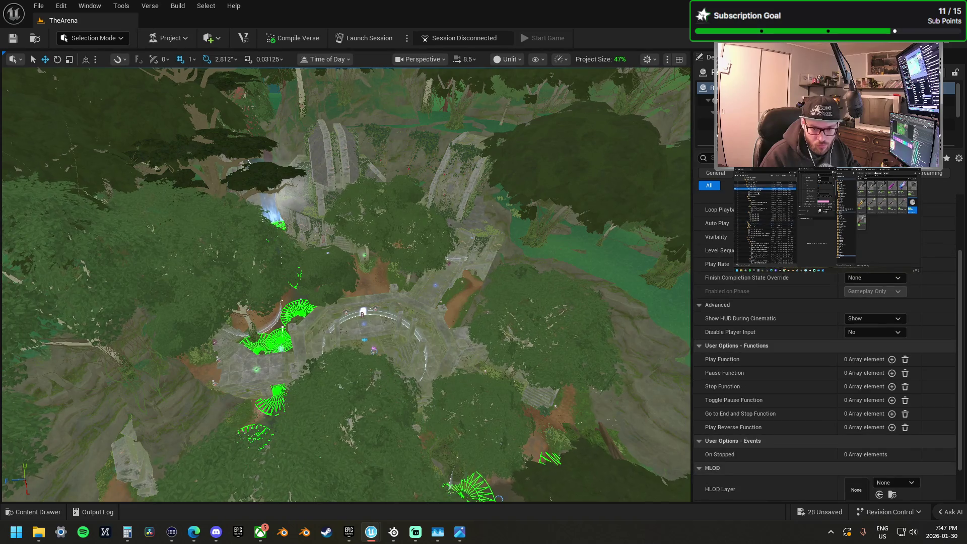
# Step: Select the three RuinsCineCamera actors and move them, lowering along Z, to frame the rocks and forest
pyautogui.press('Down')
pyautogui.press('Down')
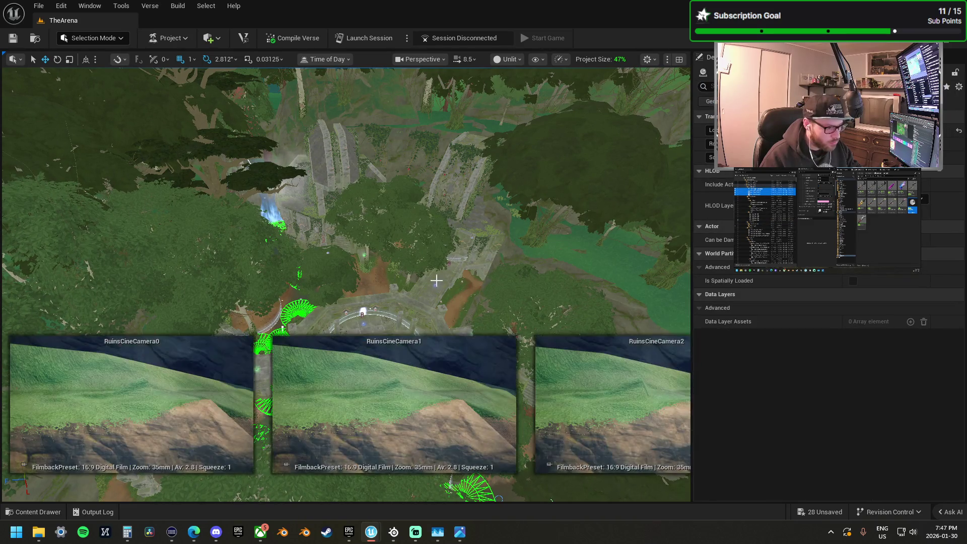
pyautogui.press('f')
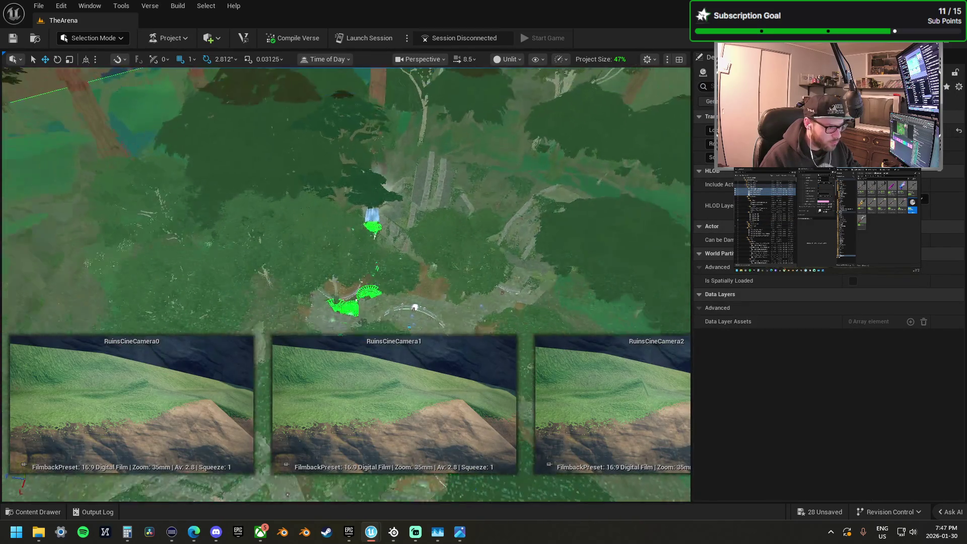
pyautogui.scroll(5, 346, 201)
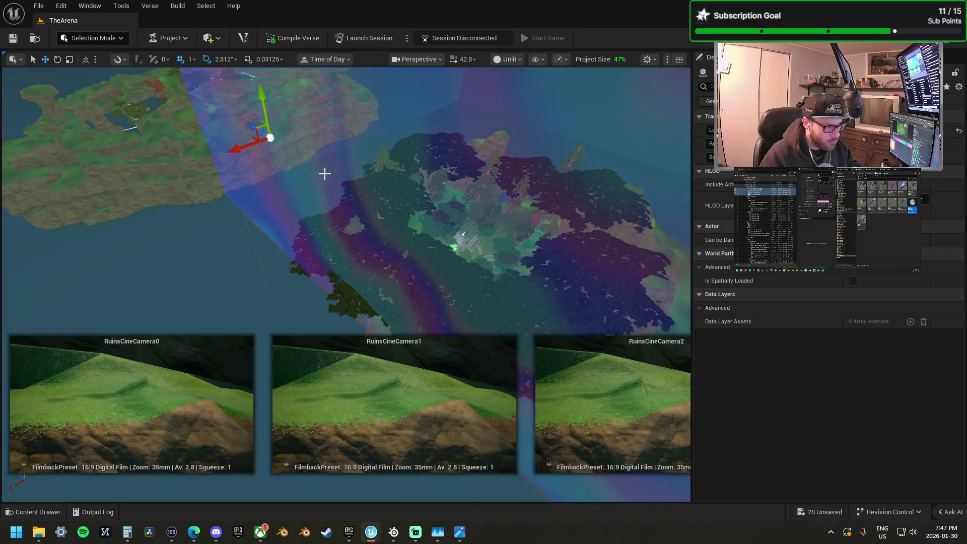
pyautogui.moveTo(259, 120)
pyautogui.mouseDown()
pyautogui.moveTo(429, 246)
pyautogui.moveTo(409, 234)
pyautogui.mouseUp()
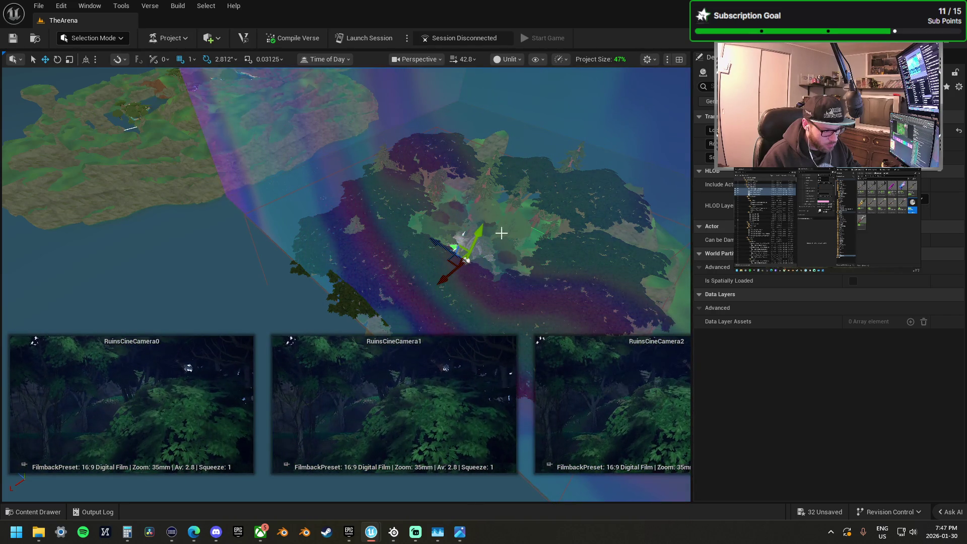
pyautogui.moveTo(481, 240); pyautogui.dragTo(483, 239)
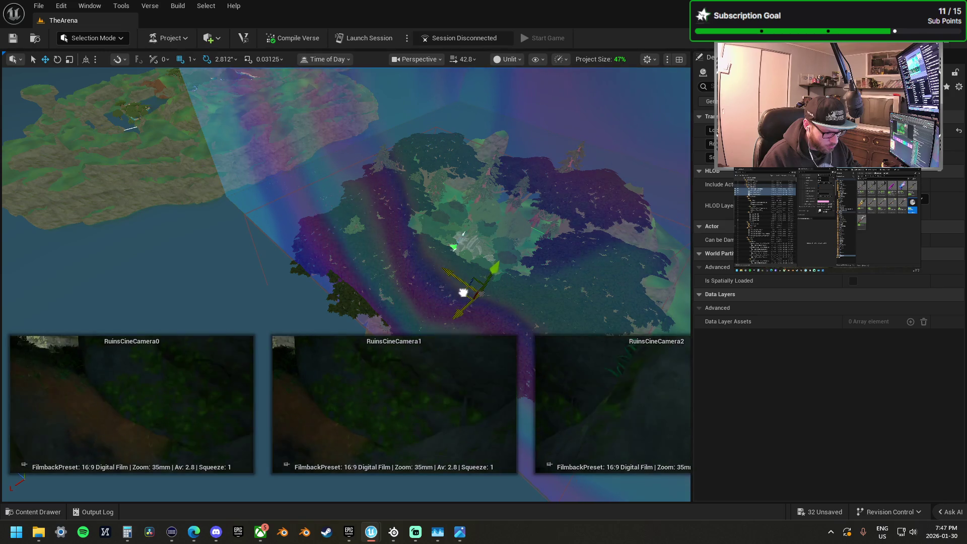
pyautogui.moveTo(460, 277)
pyautogui.mouseDown()
pyautogui.moveTo(448, 275)
pyautogui.moveTo(481, 243)
pyautogui.moveTo(436, 265)
pyautogui.mouseUp()
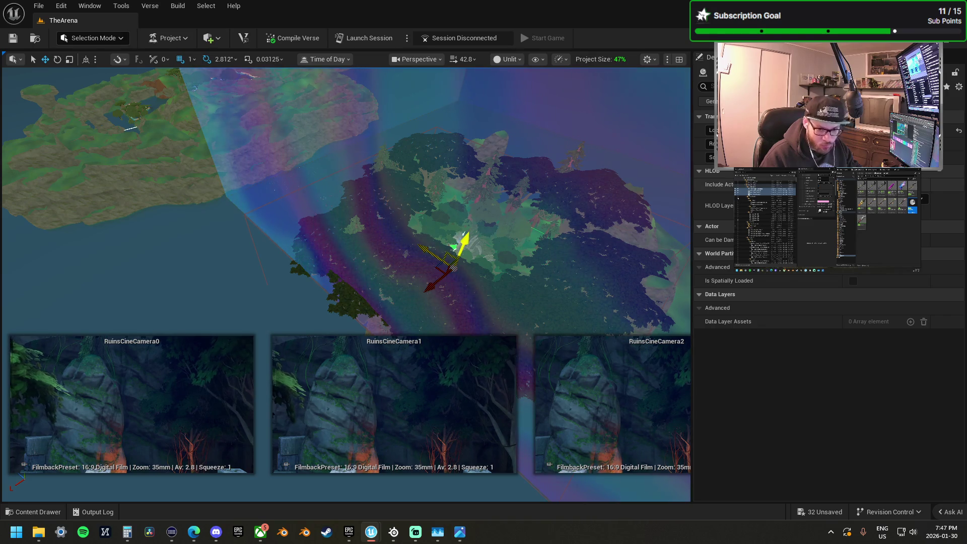
pyautogui.click(436, 265)
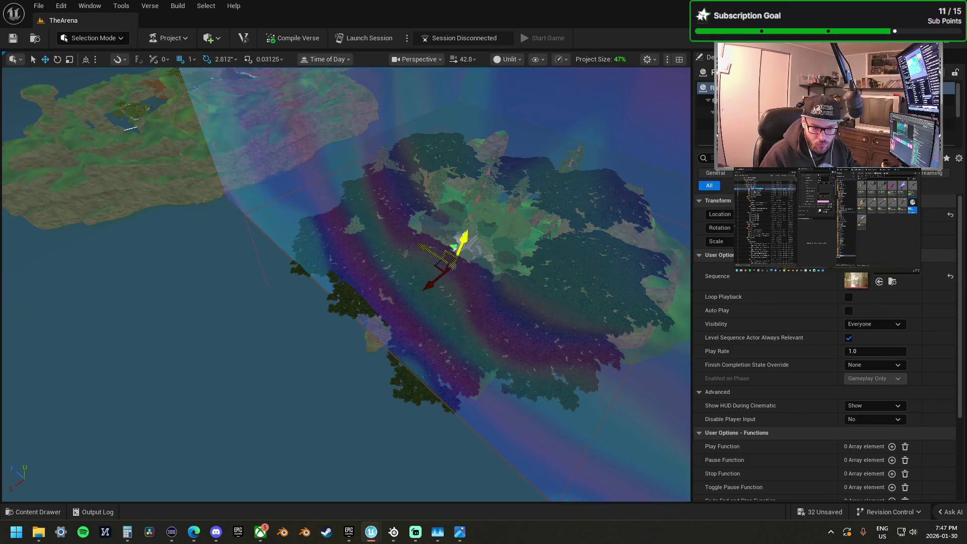
pyautogui.click(455, 245)
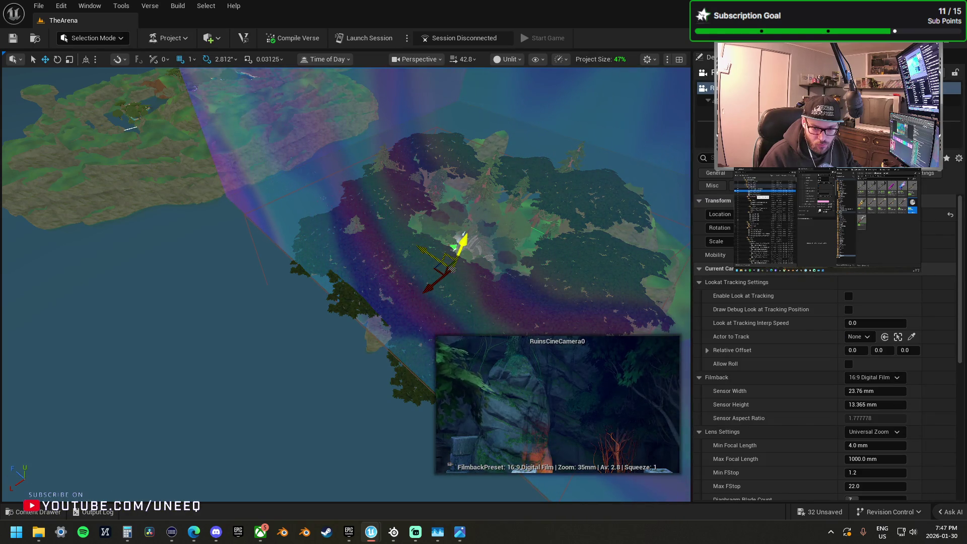
pyautogui.click(462, 235)
pyautogui.click(463, 235)
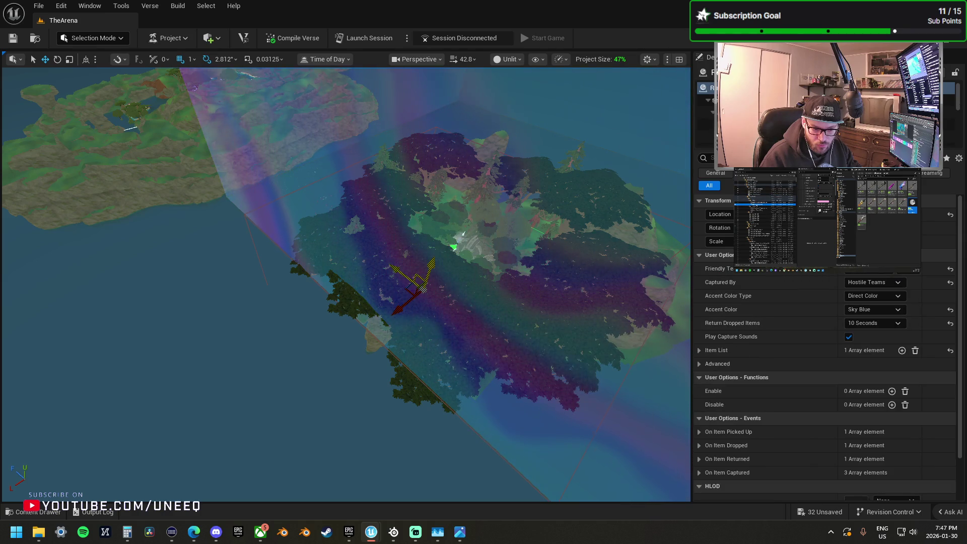
pyautogui.click(454, 246)
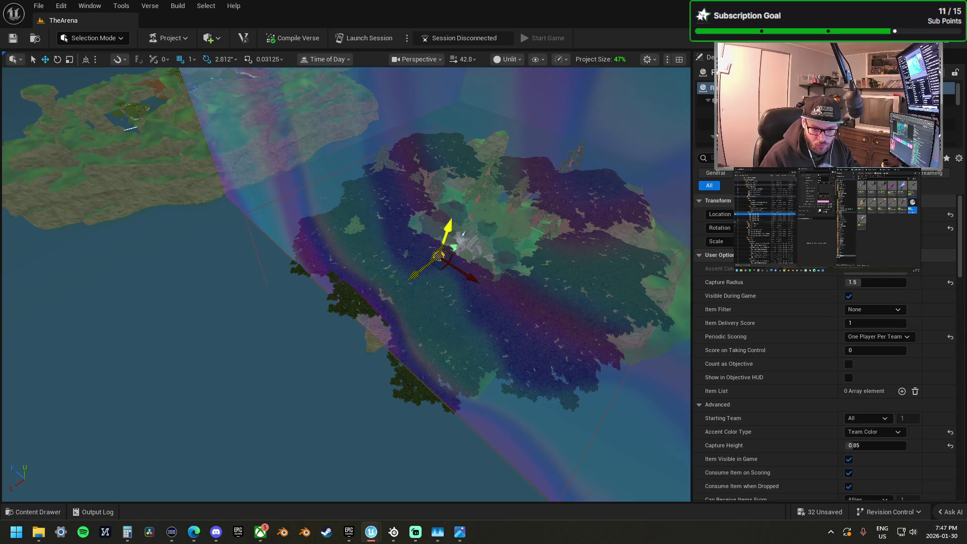
pyautogui.click(478, 272)
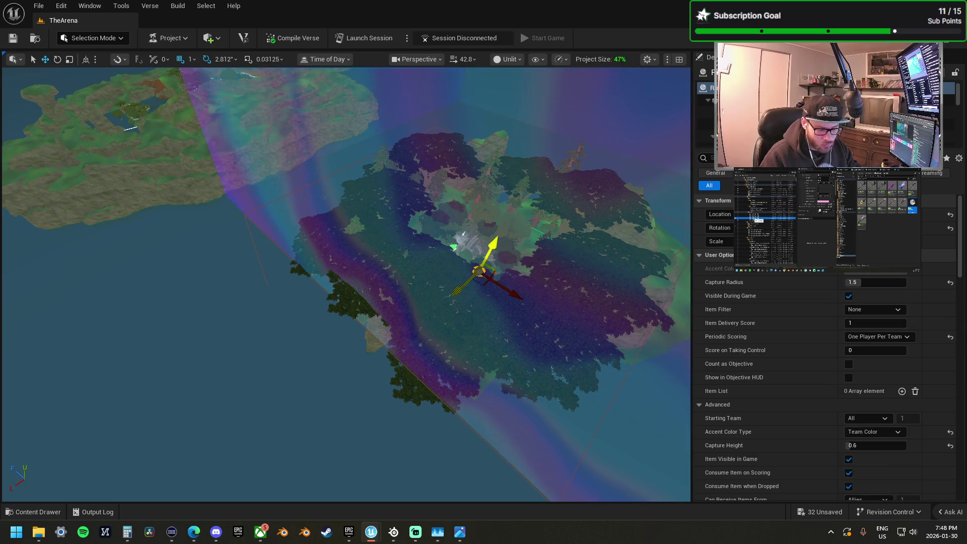
pyautogui.click(445, 270)
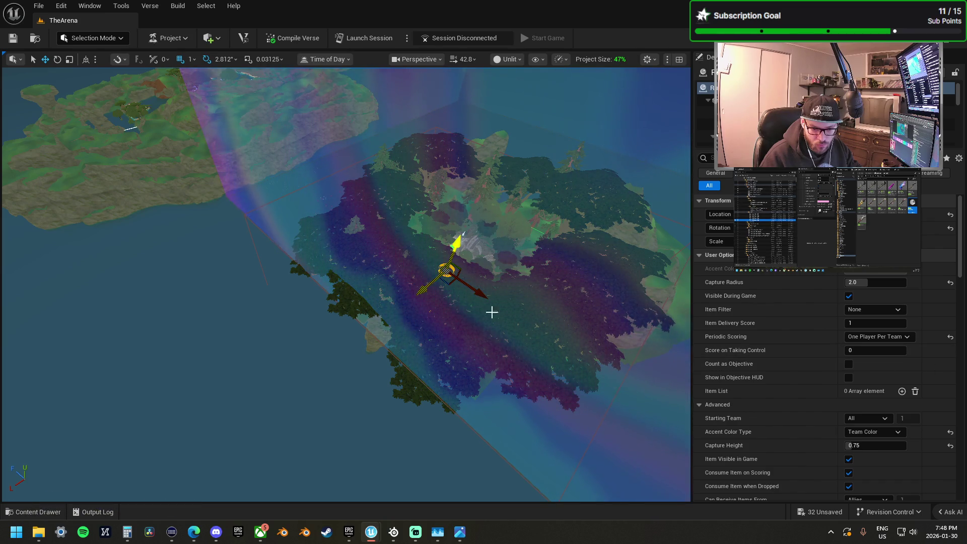
# Step: Select every matching teleporter under the island with Ctrl+Shift+A and drag the group to a new spot
pyautogui.scroll(5, 501, 313)
pyautogui.scroll(10, 500, 313)
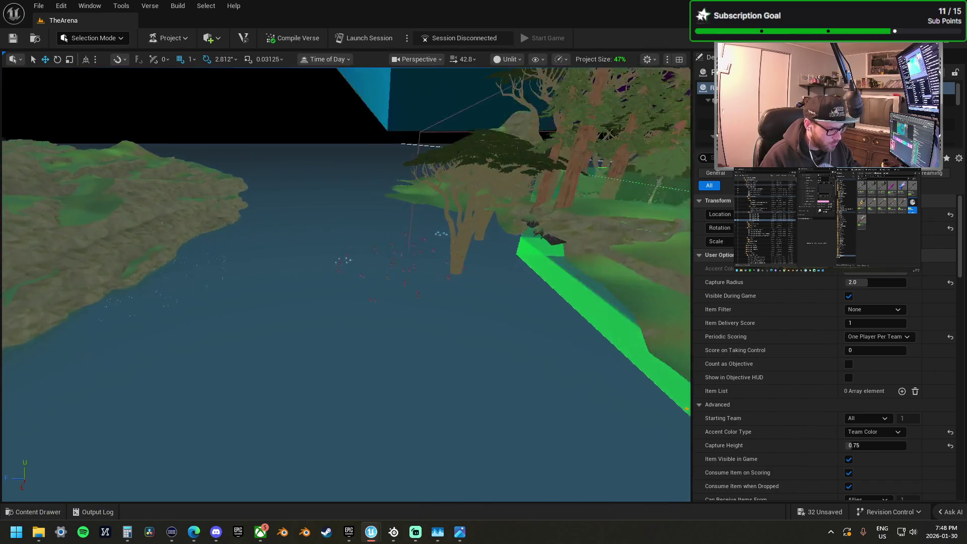
pyautogui.scroll(-3, 389, 221)
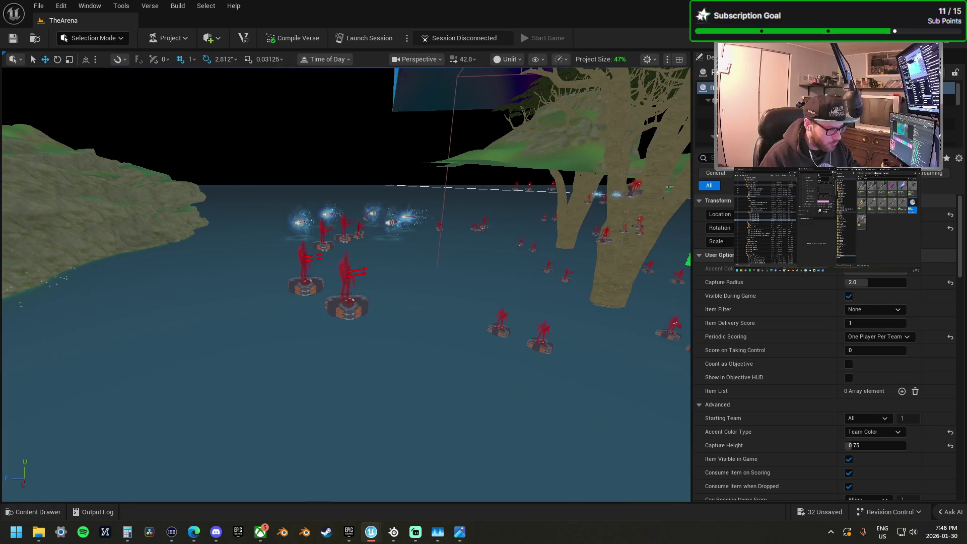
pyautogui.click(389, 221)
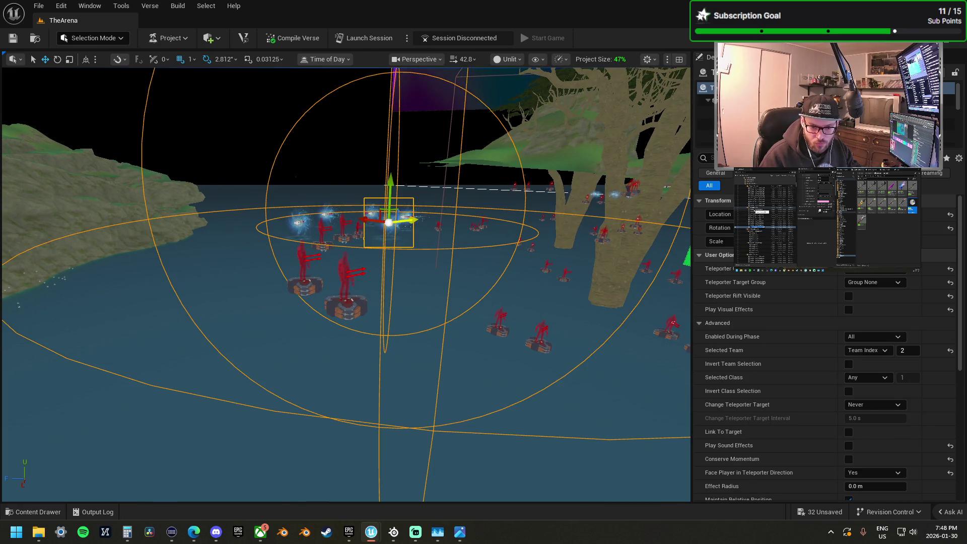
pyautogui.hotkey('ctrl', 'shift', 'a')
pyautogui.scroll(-10, 552, 227)
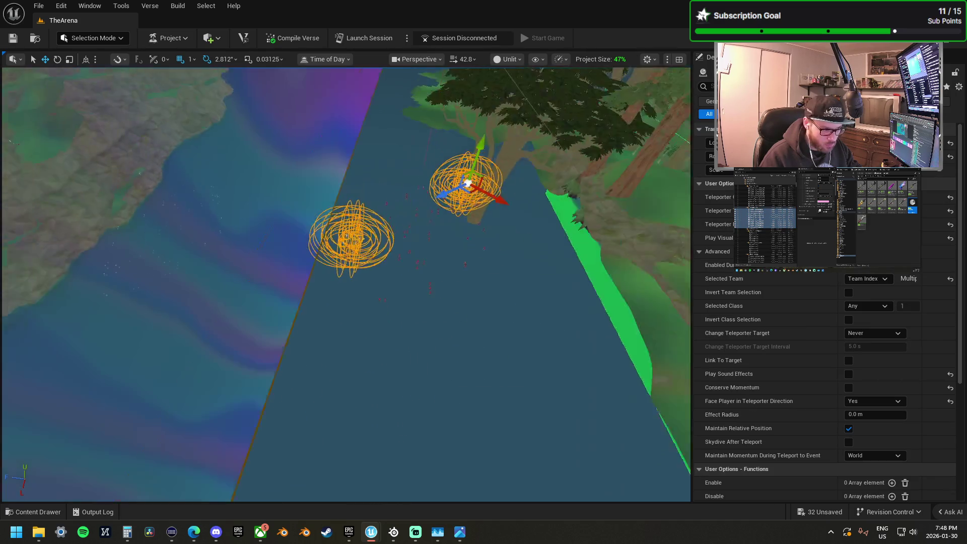
pyautogui.press('f')
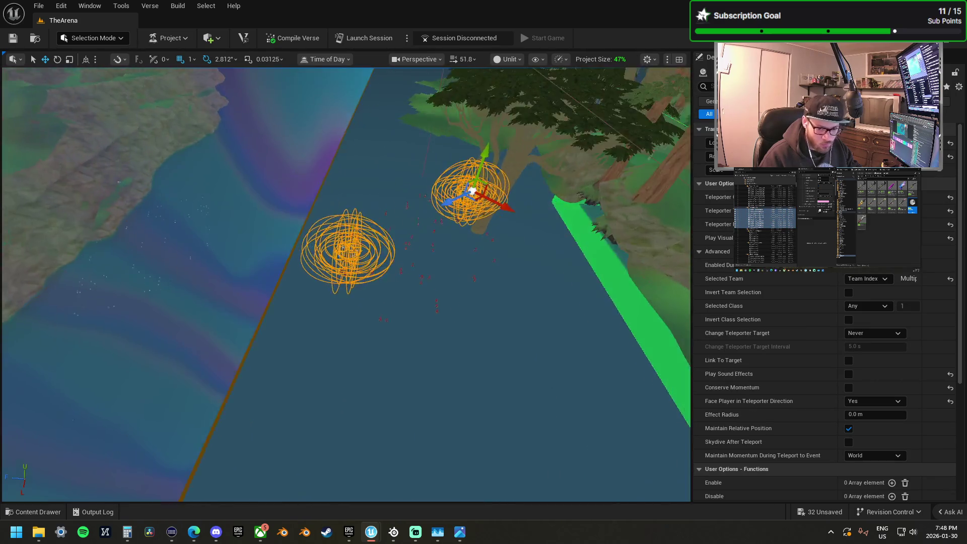
pyautogui.hotkey('ctrl', 'z')
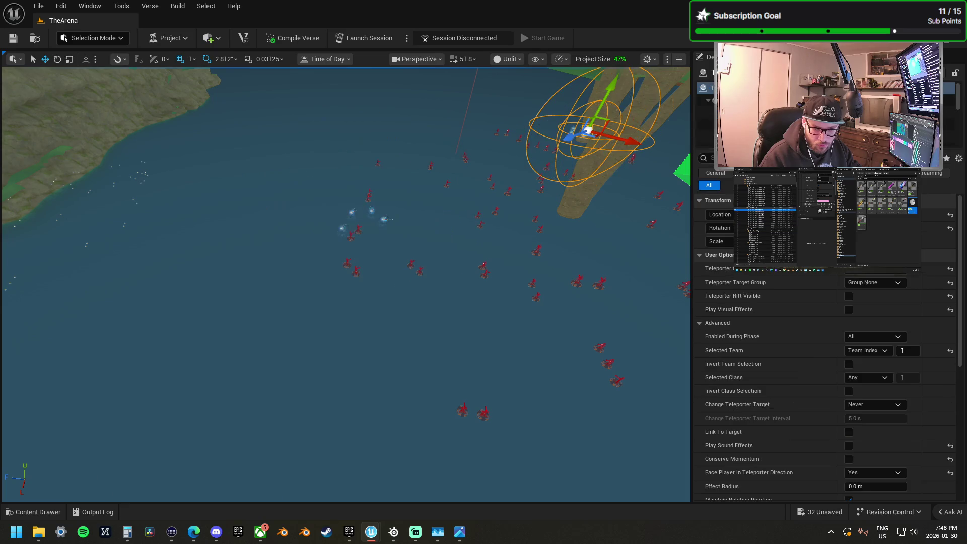
pyautogui.hotkey('ctrl', 'z')
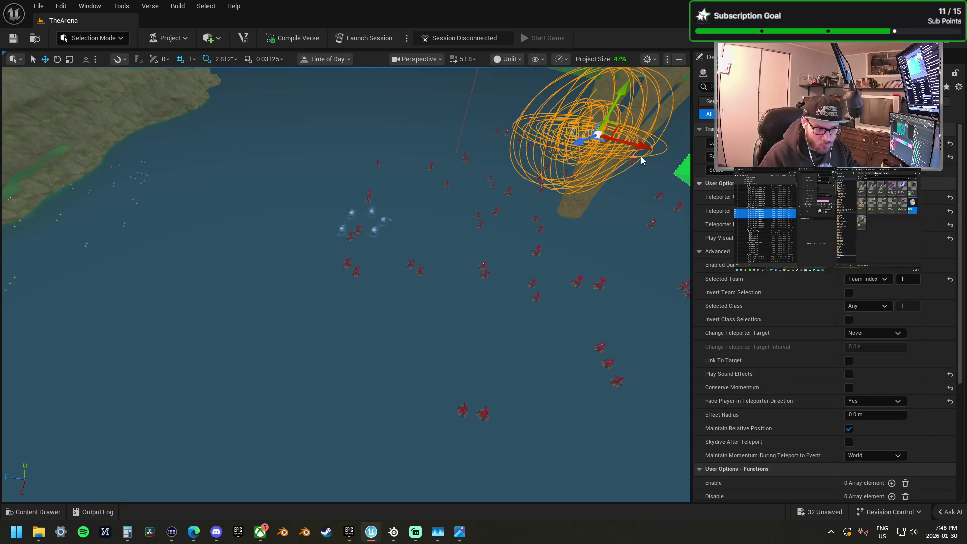
pyautogui.moveTo(596, 133)
pyautogui.mouseDown()
pyautogui.moveTo(529, 276)
pyautogui.moveTo(371, 341)
pyautogui.moveTo(350, 371)
pyautogui.moveTo(380, 398)
pyautogui.moveTo(376, 389)
pyautogui.mouseUp()
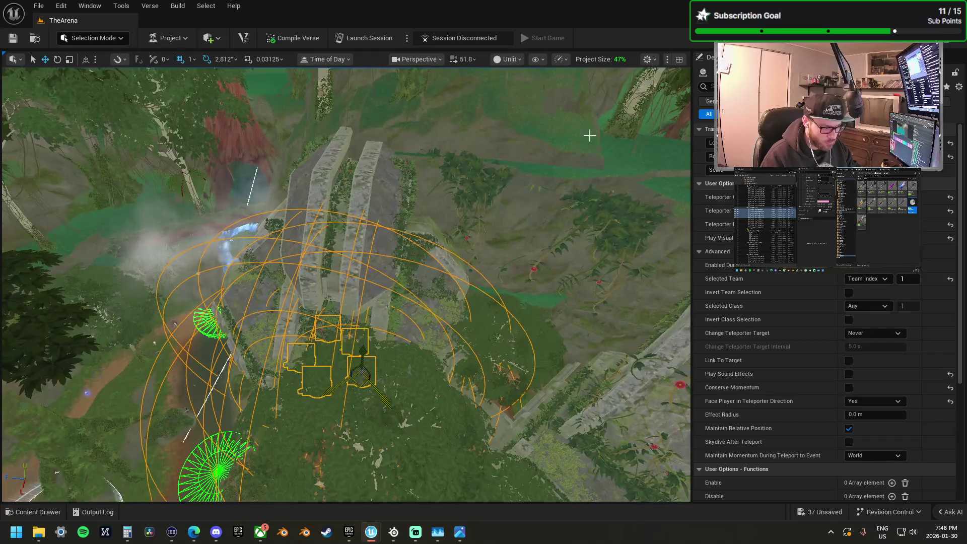
# Step: Move the teleporter group down into the ruins beside the flag capture point
pyautogui.scroll(3, 479, 233)
pyautogui.scroll(-5, 346, 284)
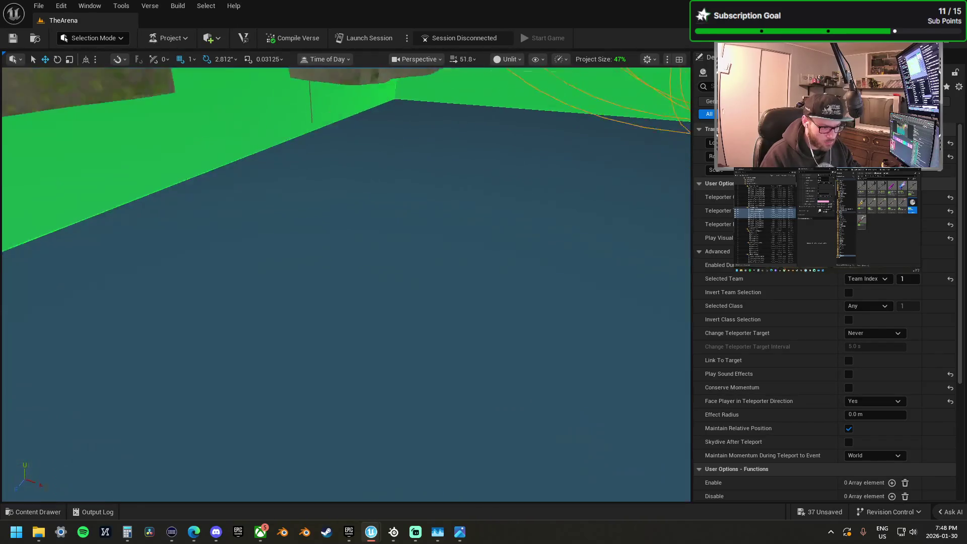
pyautogui.scroll(-4, 346, 284)
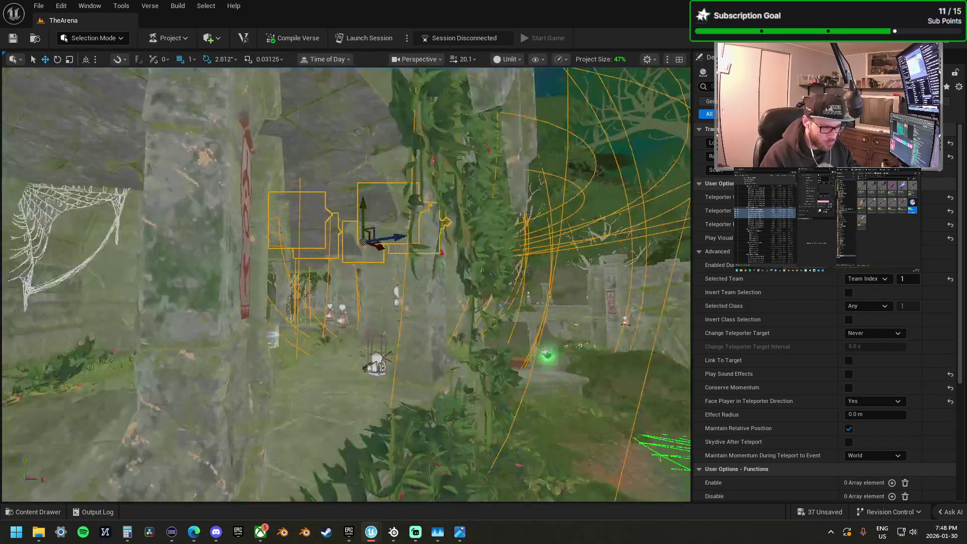
pyautogui.scroll(-1, 399, 185)
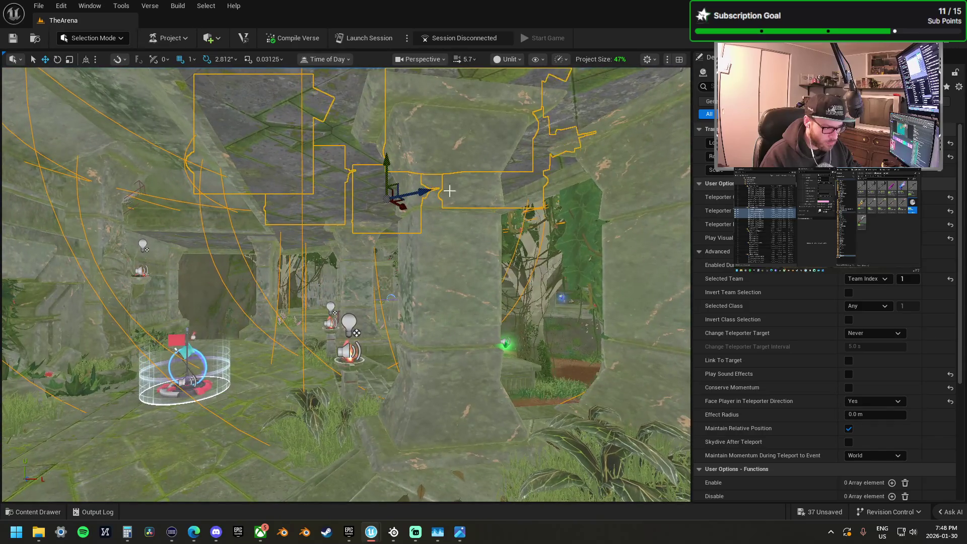
pyautogui.moveTo(399, 185)
pyautogui.mouseDown()
pyautogui.moveTo(363, 237)
pyautogui.moveTo(327, 262)
pyautogui.moveTo(326, 291)
pyautogui.moveTo(332, 307)
pyautogui.moveTo(413, 312)
pyautogui.mouseUp()
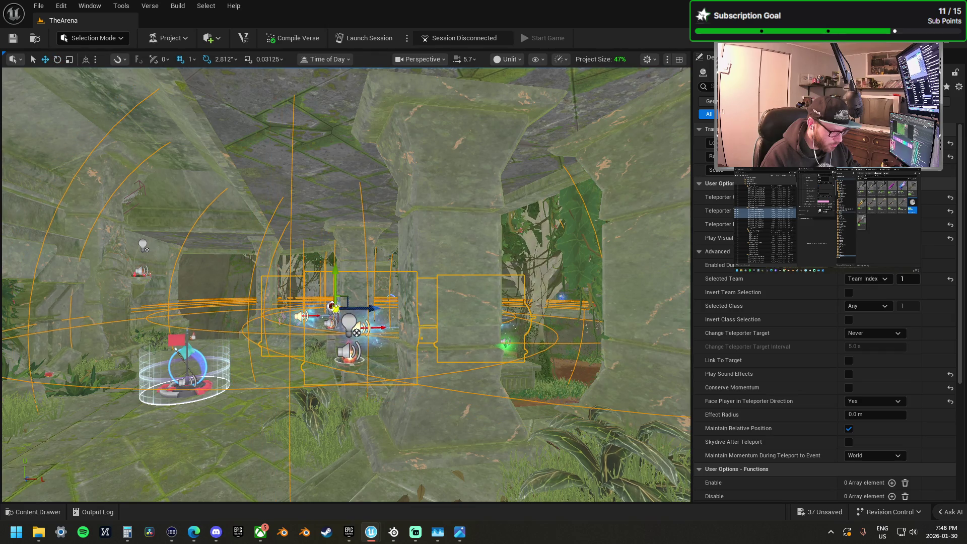
pyautogui.moveTo(330, 305)
pyautogui.mouseDown()
pyautogui.moveTo(375, 315)
pyautogui.moveTo(254, 334)
pyautogui.moveTo(282, 317)
pyautogui.moveTo(245, 295)
pyautogui.mouseUp()
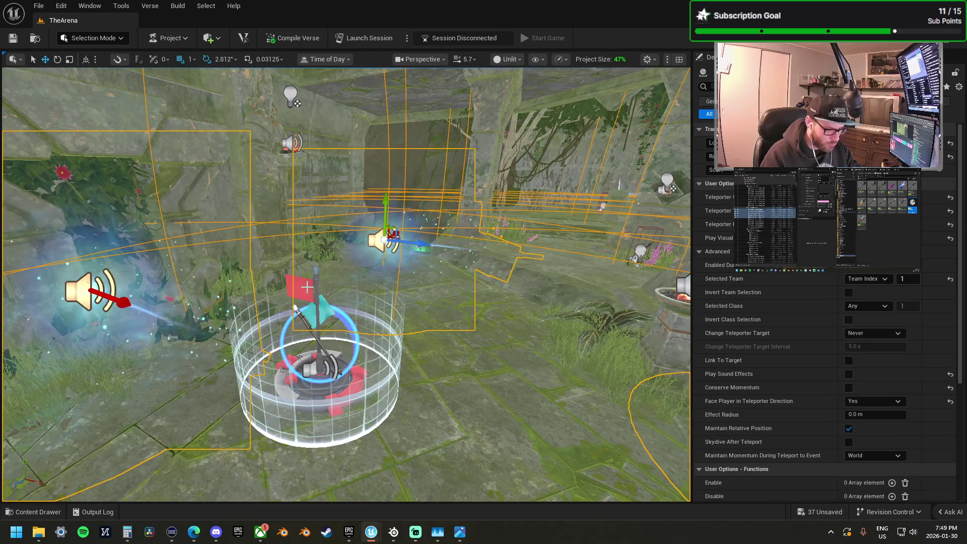
pyautogui.click(306, 287)
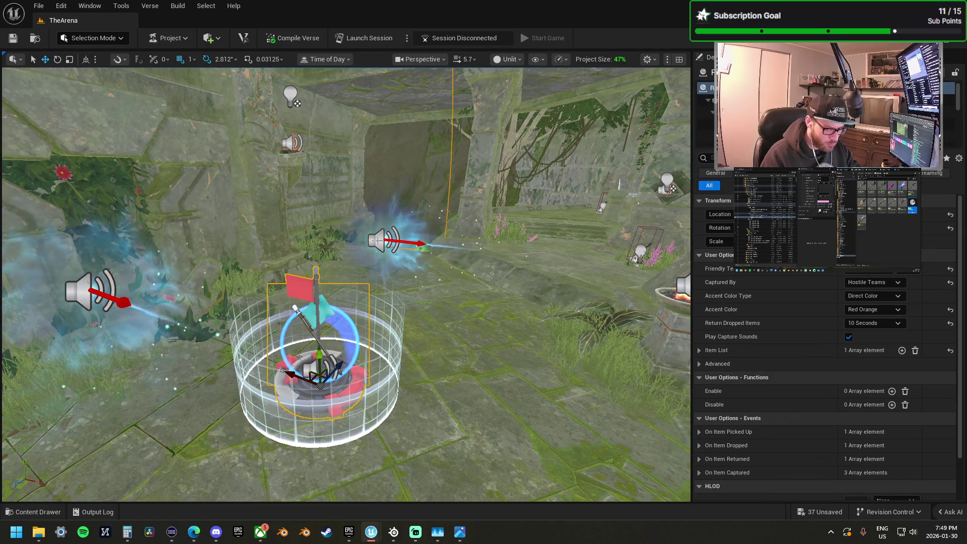
pyautogui.hotkey('ctrl', 'z')
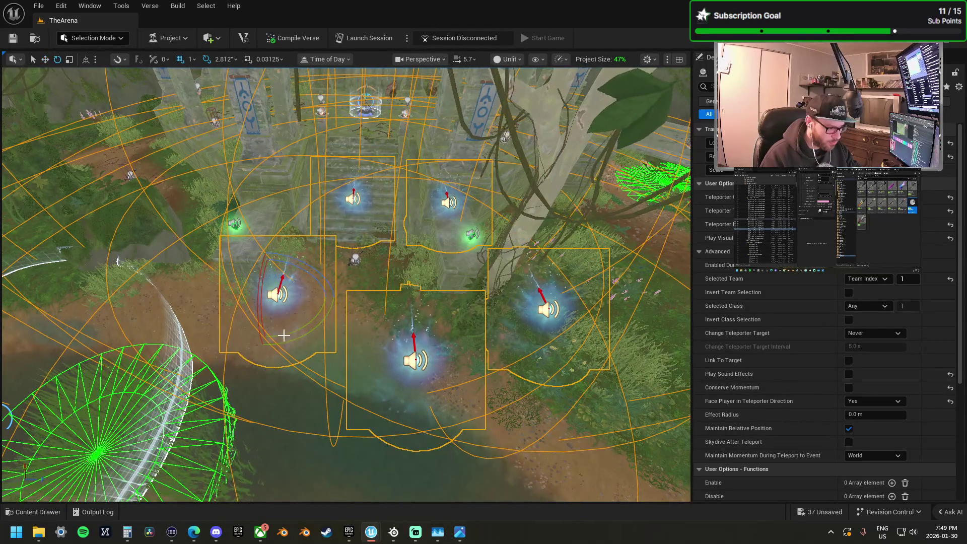
# Step: Turn the teleporter group around to 180 degrees
pyautogui.moveTo(244, 366); pyautogui.dragTo(257, 368)
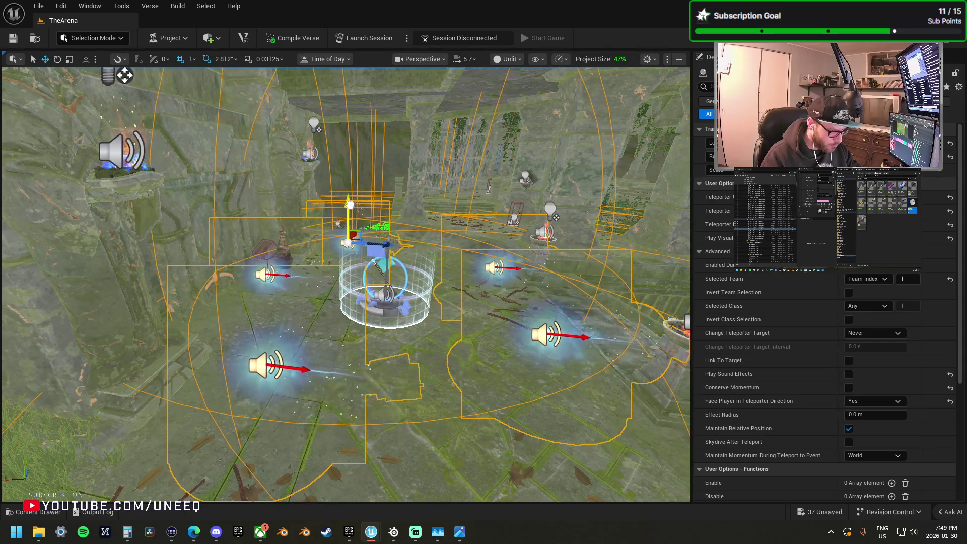
pyautogui.press('f')
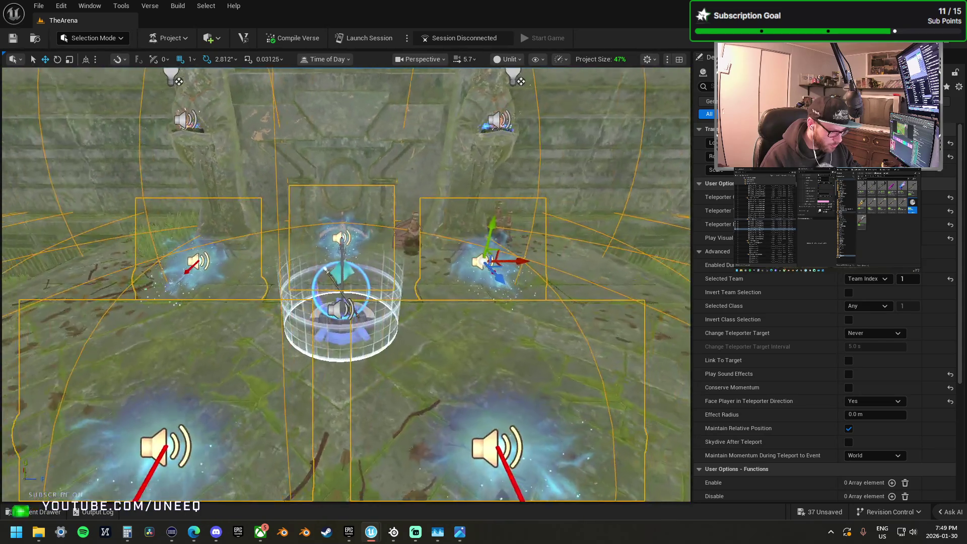
pyautogui.scroll(-3, 434, 363)
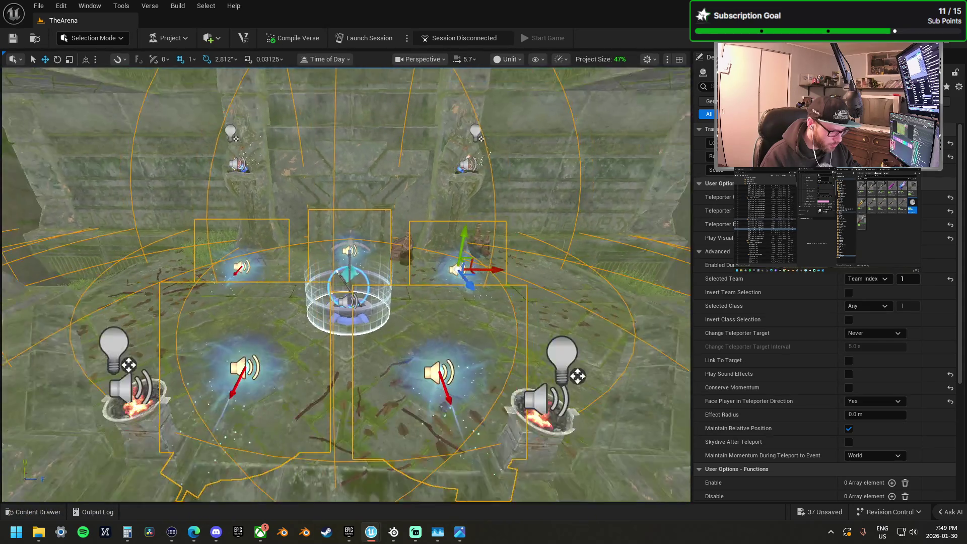
# Step: Slide the lower-right and left pads in toward the flag and set their team index to 2
pyautogui.click(363, 367)
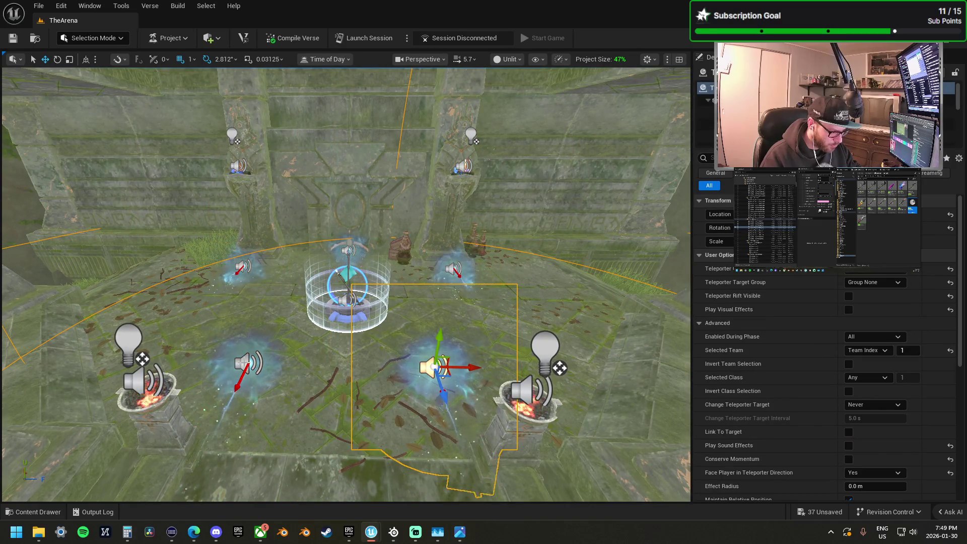
pyautogui.keyDown('ctrl'); pyautogui.click(258, 372); pyautogui.keyUp('ctrl')
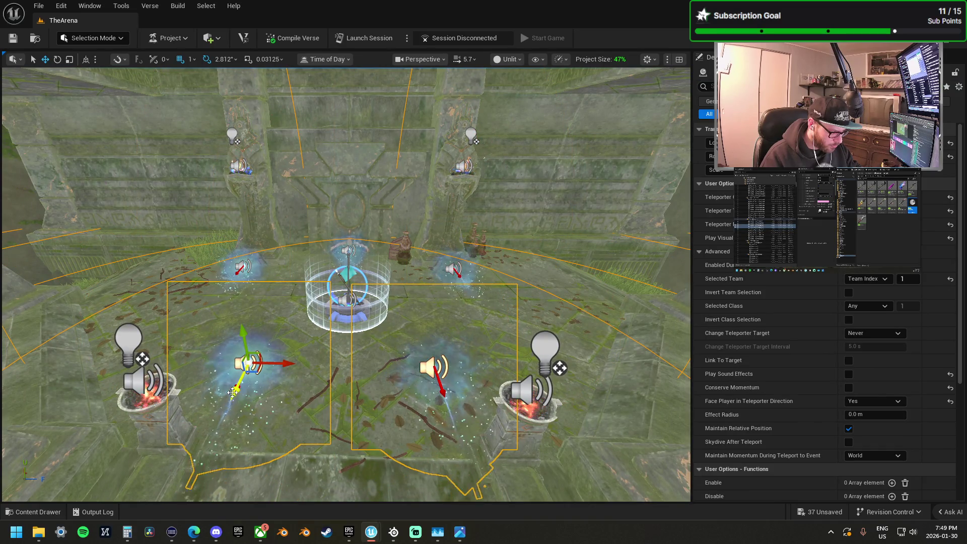
pyautogui.moveTo(234, 390); pyautogui.dragTo(242, 317)
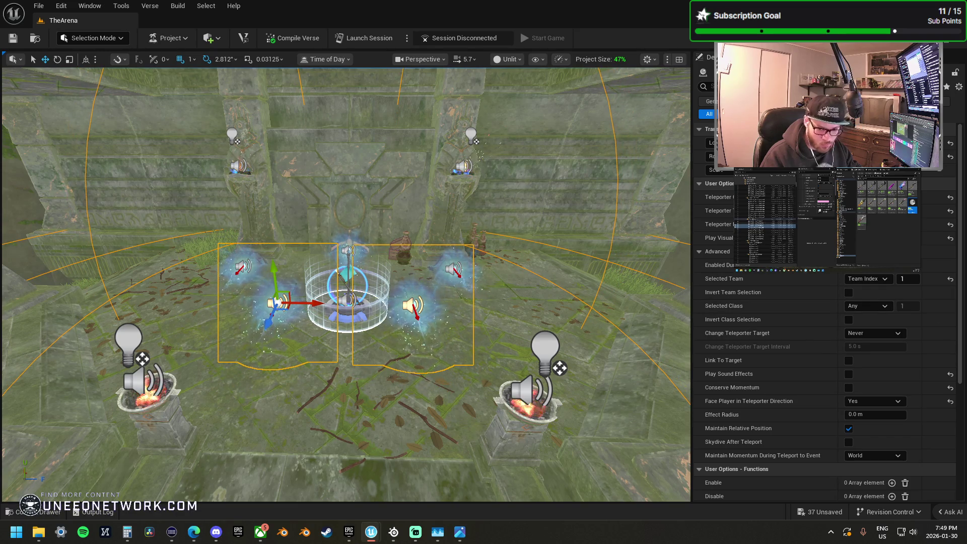
pyautogui.click(418, 229)
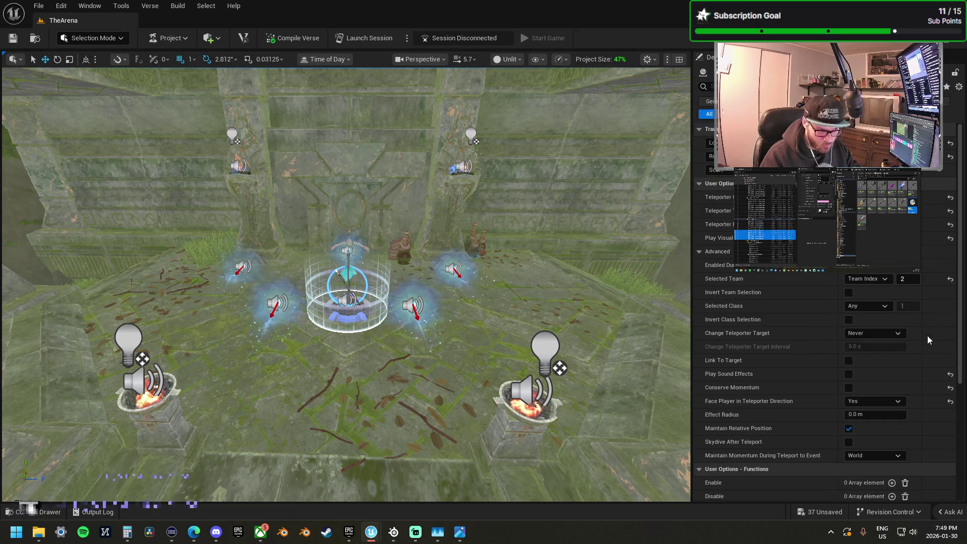
pyautogui.scroll(3, 418, 229)
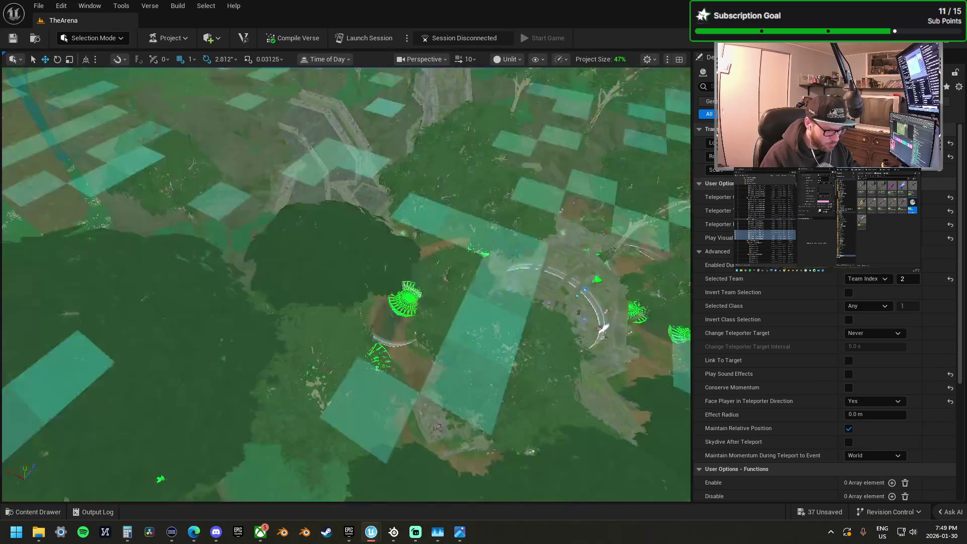
# Step: Rotate the second teleporter cluster to 180 degrees and move it beside the other flag point
pyautogui.scroll(2, 345, 284)
pyautogui.scroll(1, 345, 284)
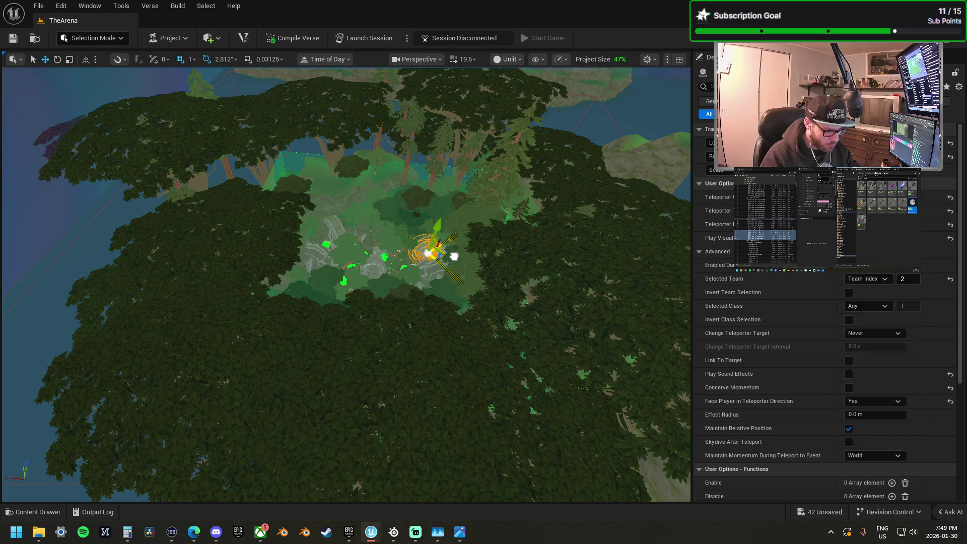
pyautogui.press('f')
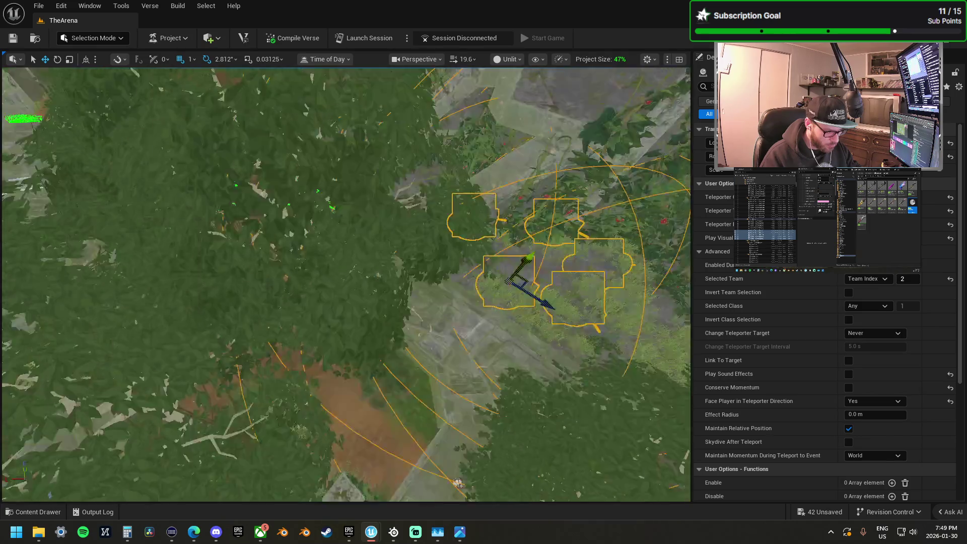
pyautogui.press('f')
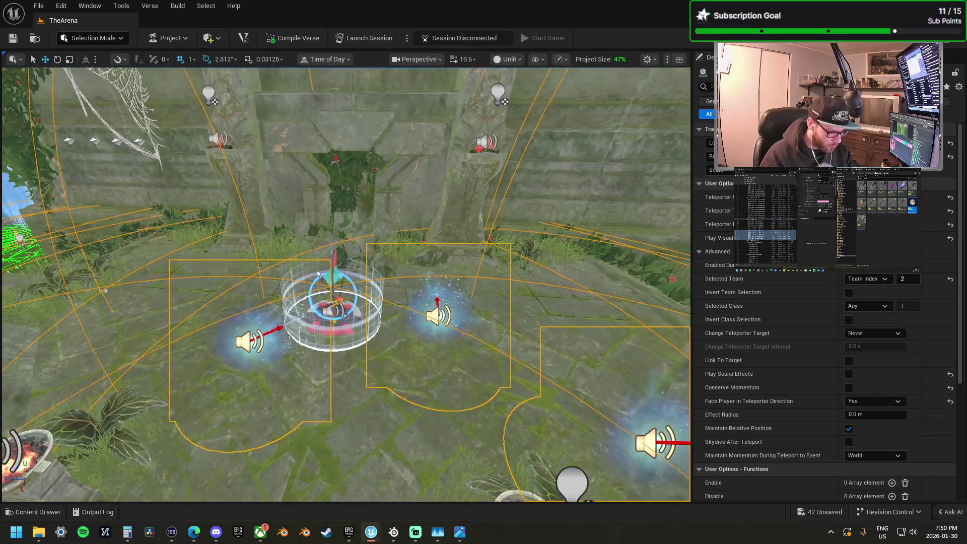
pyautogui.scroll(-3, 346, 285)
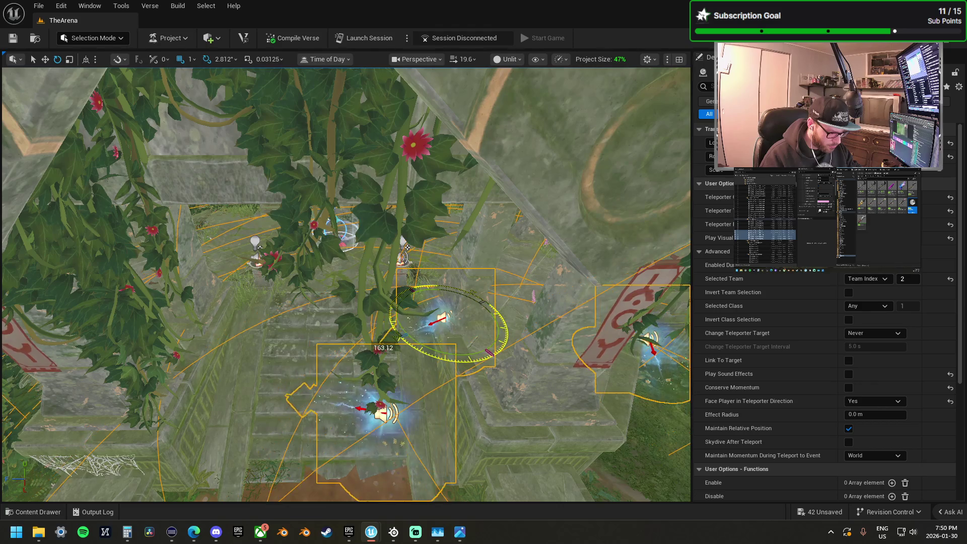
pyautogui.moveTo(496, 348); pyautogui.dragTo(490, 357)
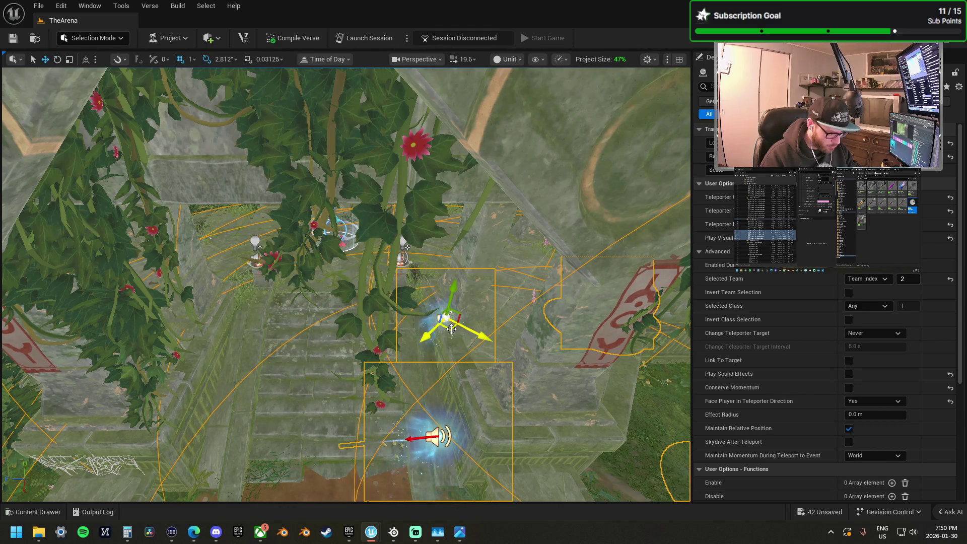
pyautogui.moveTo(452, 328)
pyautogui.mouseDown()
pyautogui.moveTo(282, 295)
pyautogui.moveTo(310, 285)
pyautogui.moveTo(316, 255)
pyautogui.mouseUp()
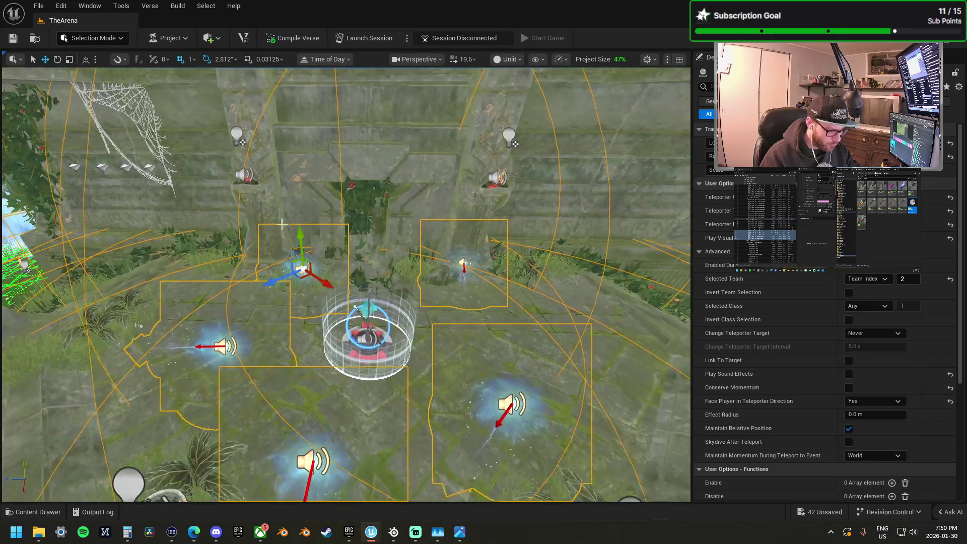
pyautogui.click(318, 293)
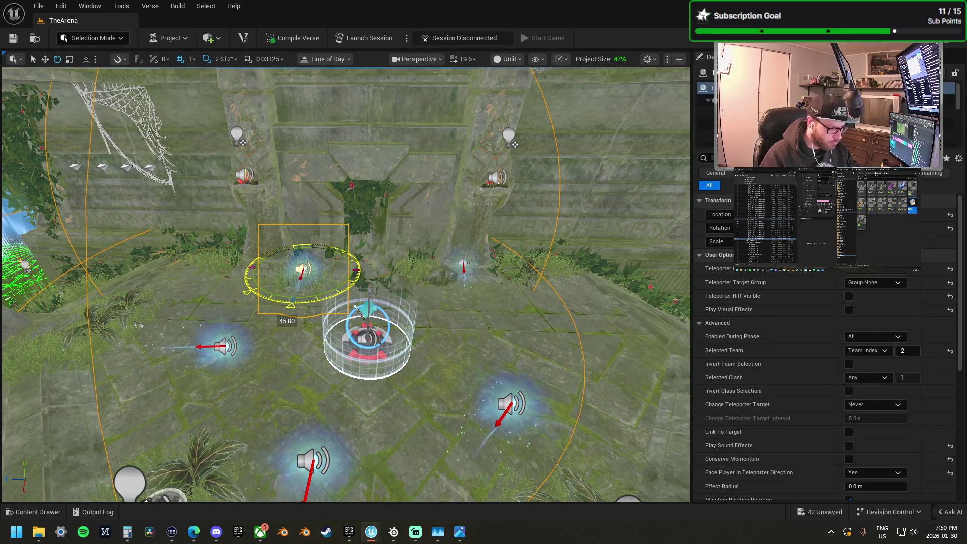
# Step: Nudge one pad left and rotate the right and left pads to face outward
pyautogui.moveTo(332, 271); pyautogui.dragTo(285, 282)
pyautogui.click(464, 264)
pyautogui.press('e')
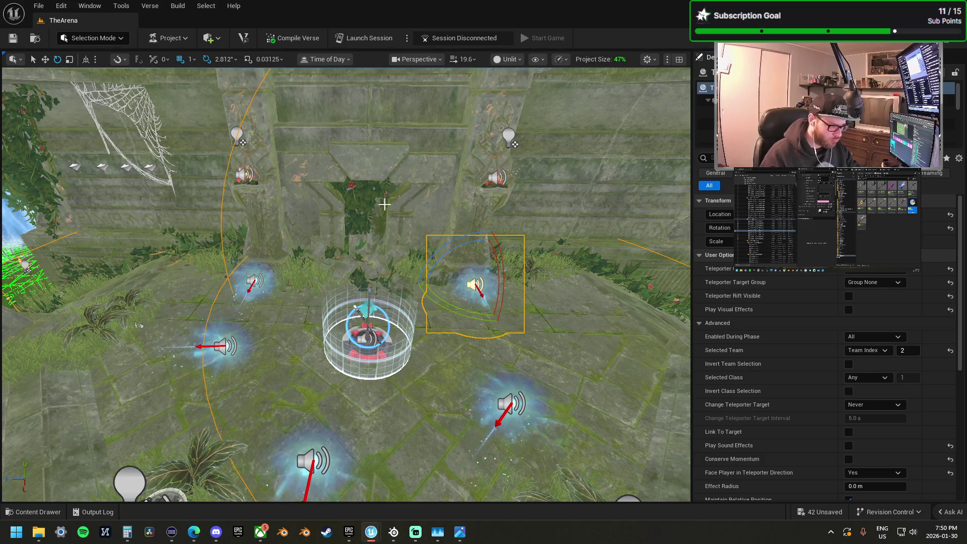
pyautogui.click(231, 360)
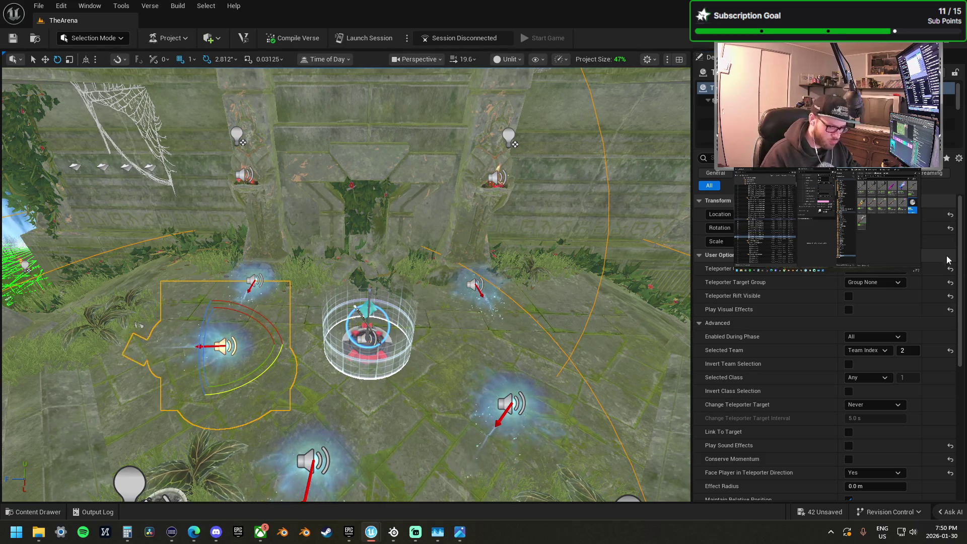
pyautogui.moveTo(917, 227); pyautogui.dragTo(896, 227)
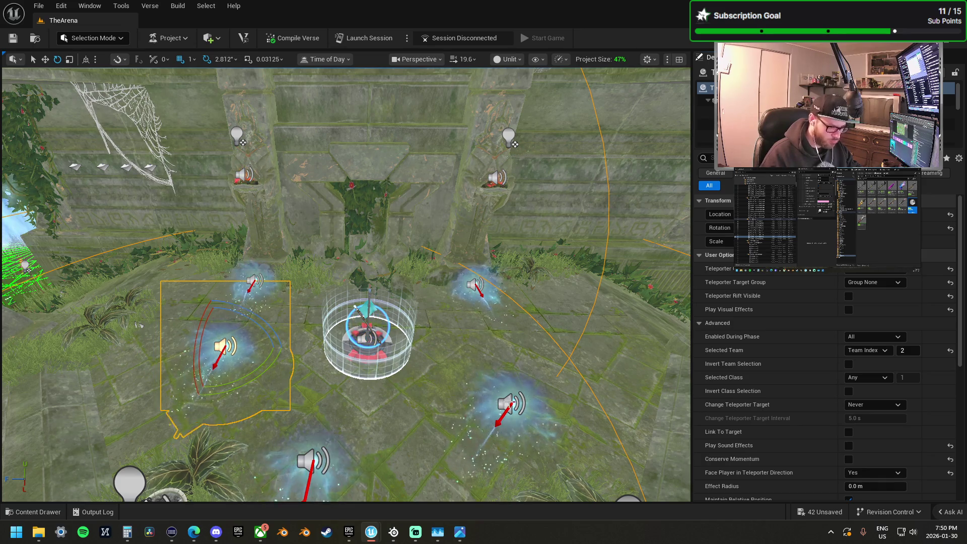
# Step: Move the lower-right pad up toward the flag and shift the left pad to the right
pyautogui.click(511, 402)
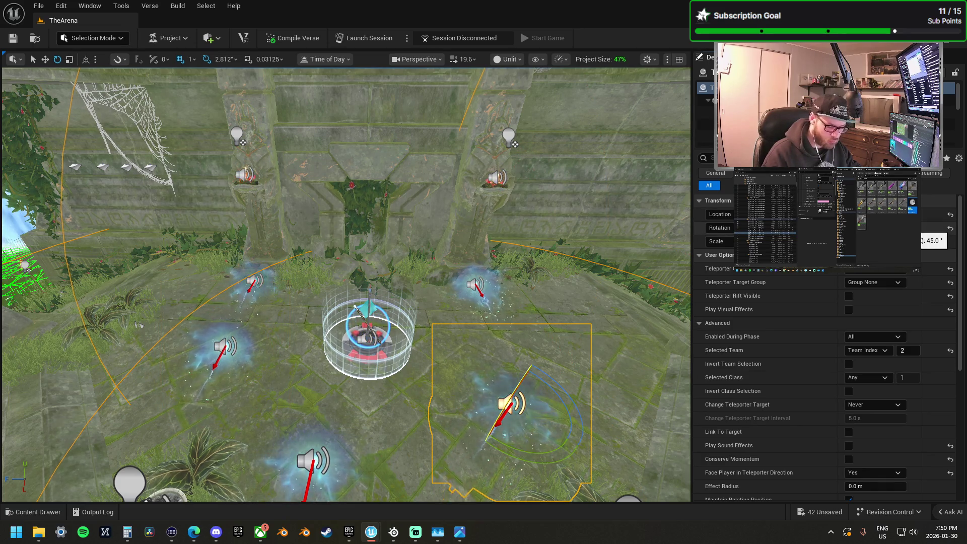
pyautogui.press('w')
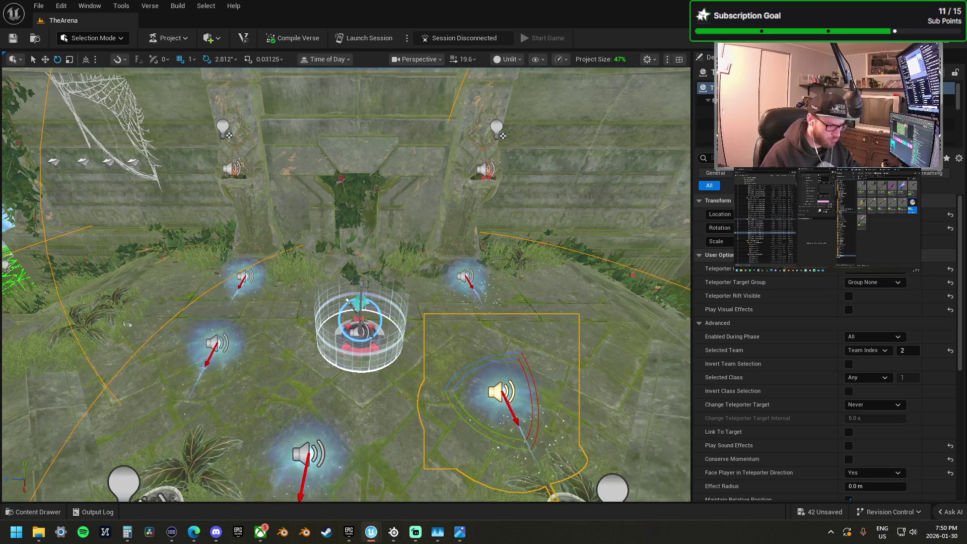
pyautogui.moveTo(510, 399); pyautogui.dragTo(448, 366)
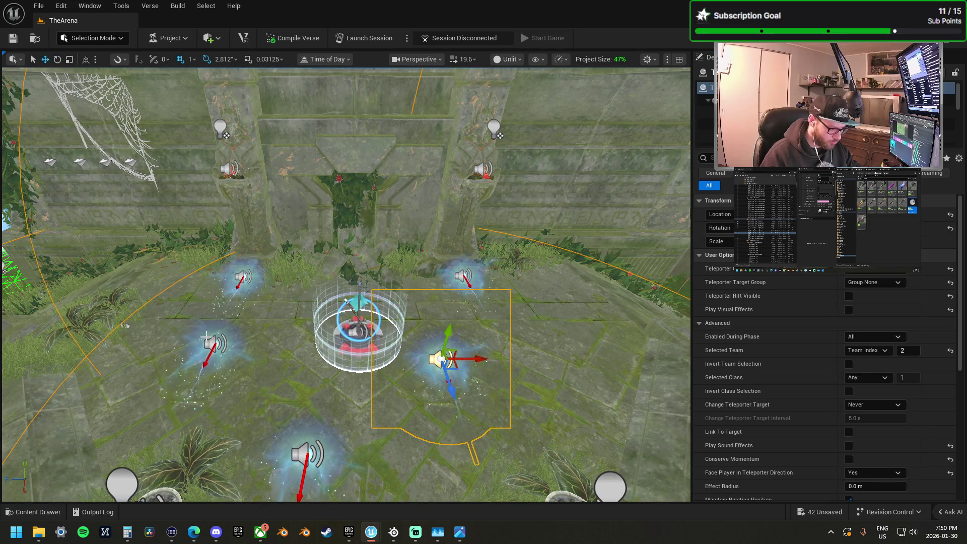
pyautogui.click(222, 343)
pyautogui.click(227, 344)
pyautogui.moveTo(243, 343); pyautogui.dragTo(304, 348)
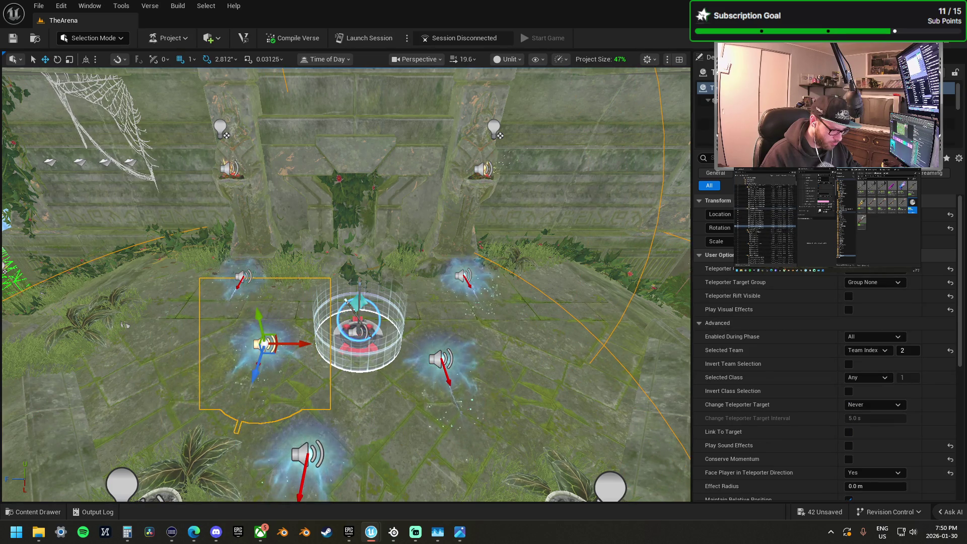
# Step: Move the lower sound actor onto the central teleporter and push the lower-left one further out
pyautogui.click(316, 467)
pyautogui.moveTo(316, 467)
pyautogui.mouseDown()
pyautogui.moveTo(360, 352)
pyautogui.moveTo(362, 288)
pyautogui.mouseUp()
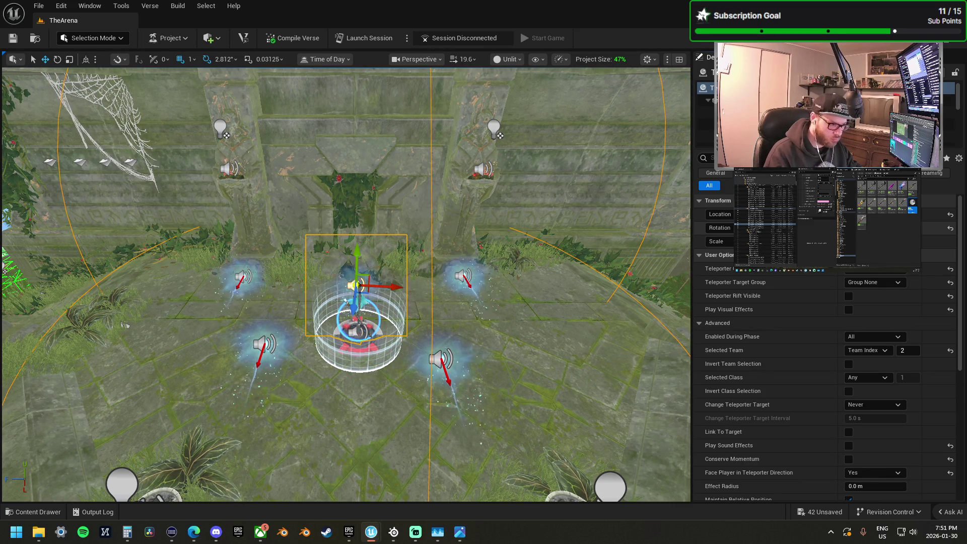
pyautogui.click(261, 359)
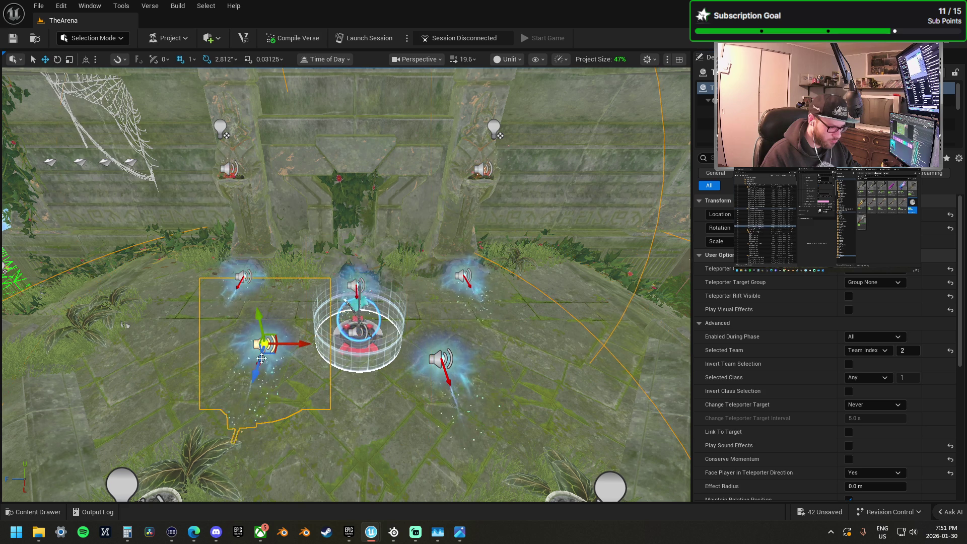
pyautogui.moveTo(256, 368); pyautogui.dragTo(247, 384)
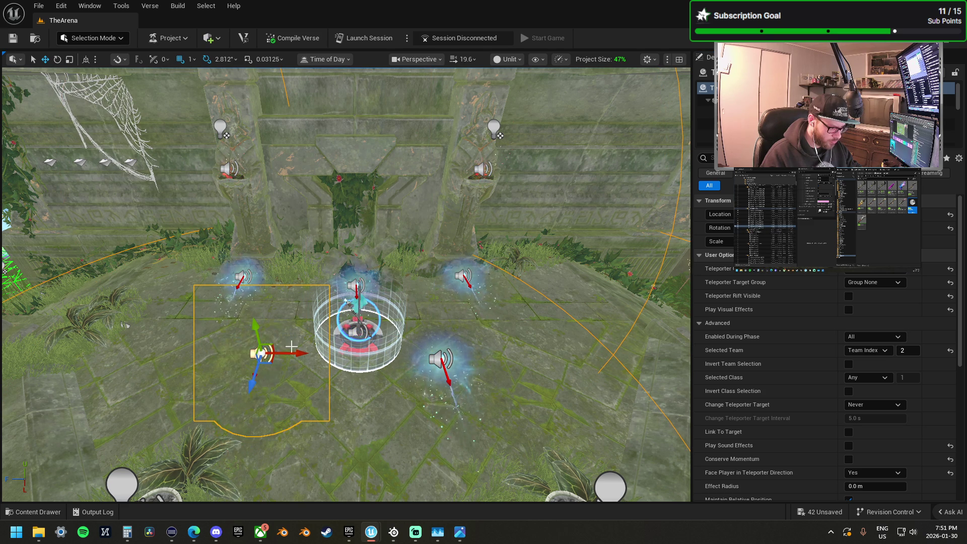
pyautogui.moveTo(124, 325)
pyautogui.mouseDown()
pyautogui.moveTo(116, 372)
pyautogui.moveTo(562, 388)
pyautogui.mouseUp()
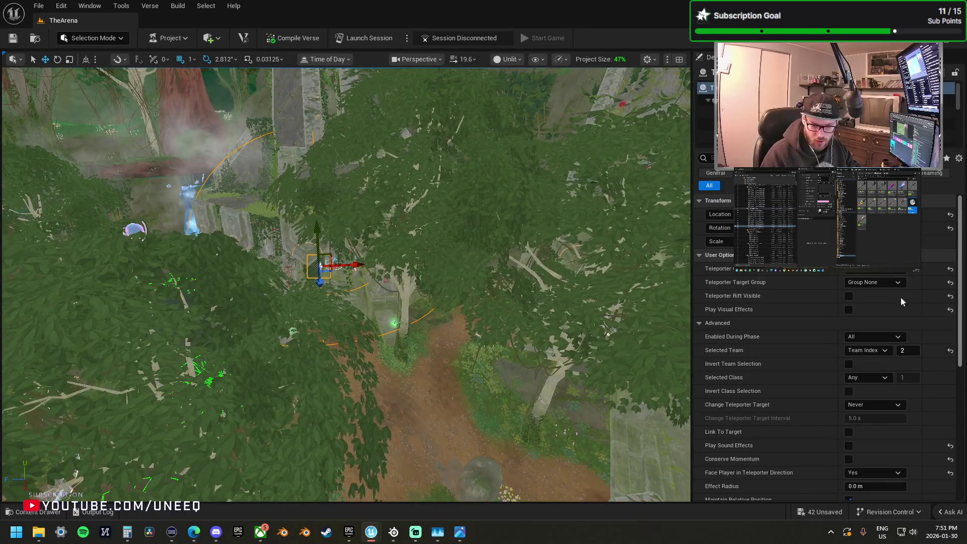
# Step: Fly over the water and frame the player spawn pad linked to Ruins_setup_trigger_SYM_Modes
pyautogui.moveTo(353, 428)
pyautogui.mouseDown()
pyautogui.moveTo(352, 342)
pyautogui.moveTo(388, 332)
pyautogui.moveTo(388, 282)
pyautogui.mouseUp()
pyautogui.scroll(3, 352, 363)
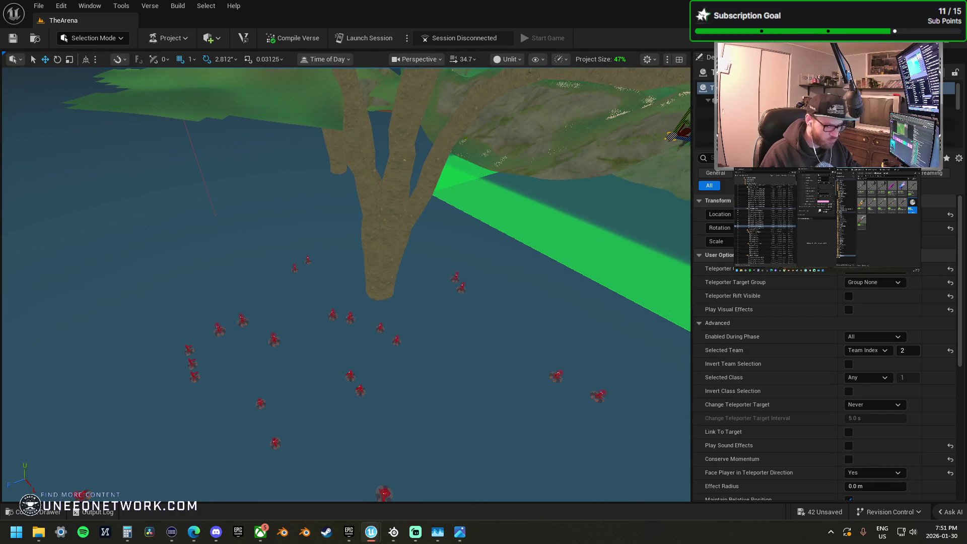
pyautogui.click(397, 343)
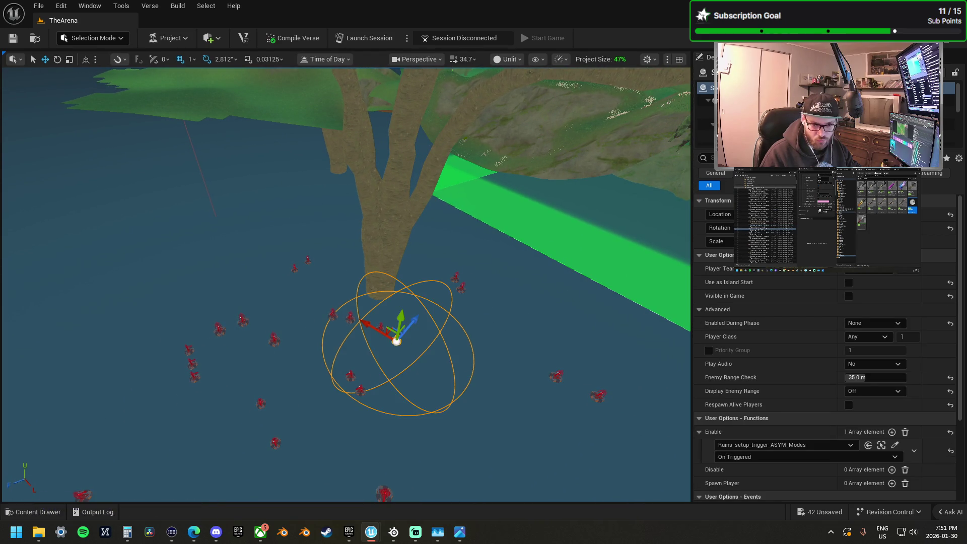
pyautogui.press('Escape')
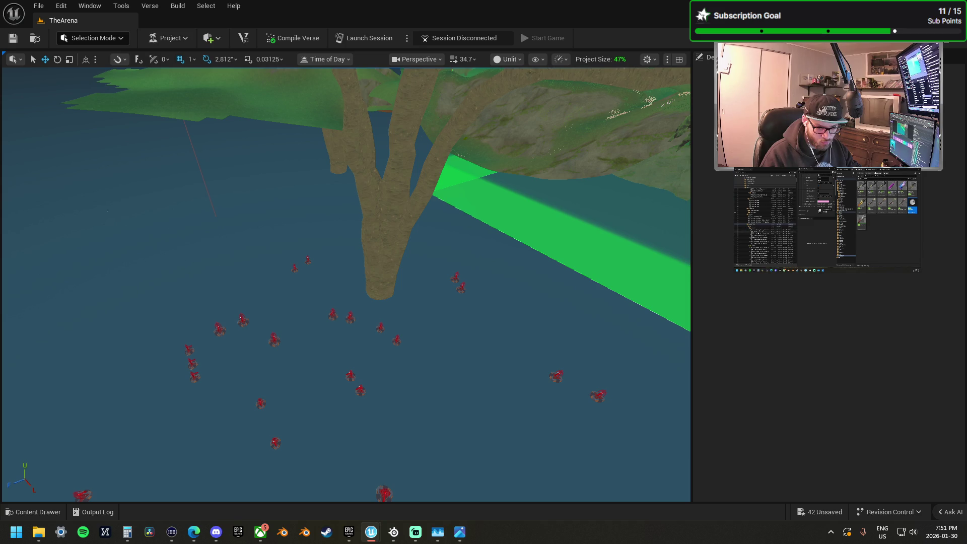
pyautogui.press('f')
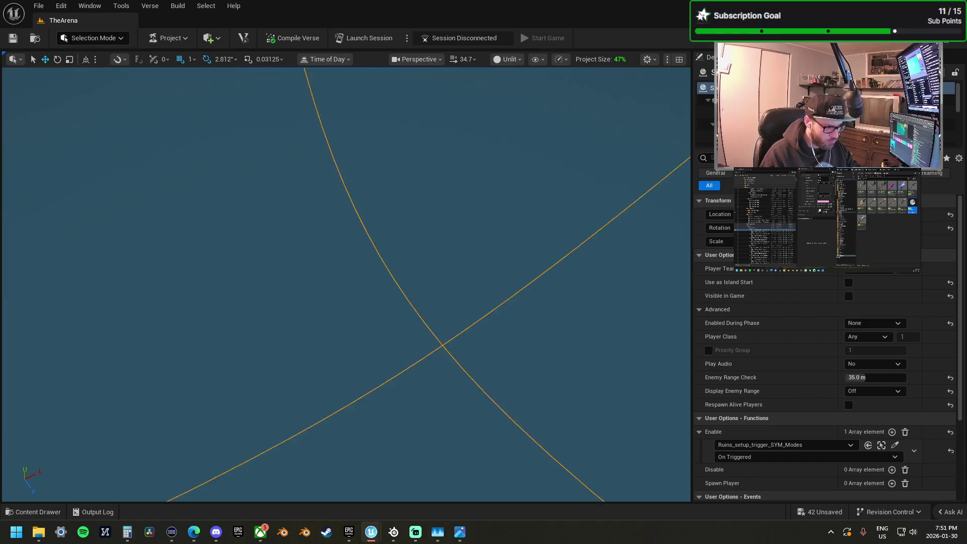
# Step: Add the overlapping spawner to the selection and look straight down on the stacked pads
pyautogui.scroll(-3, 346, 284)
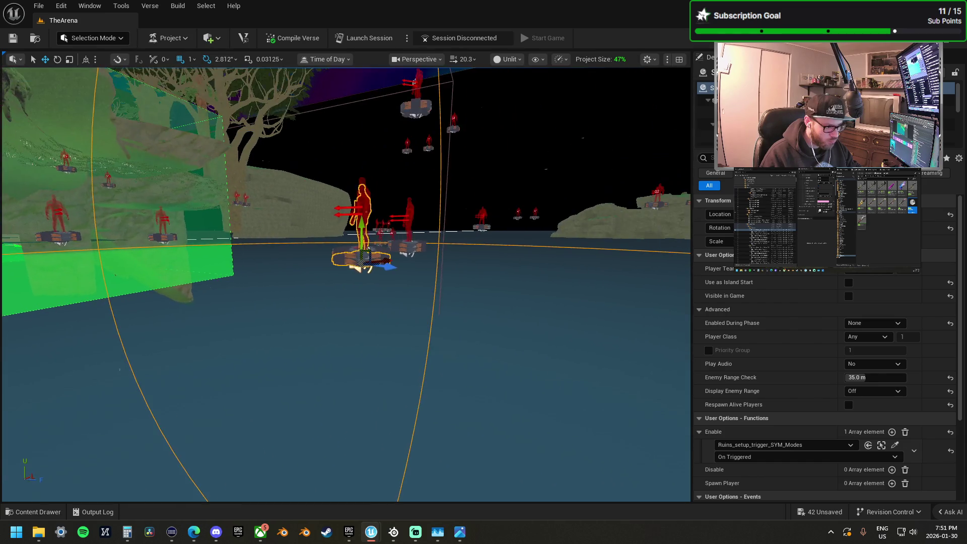
pyautogui.scroll(-3, 346, 284)
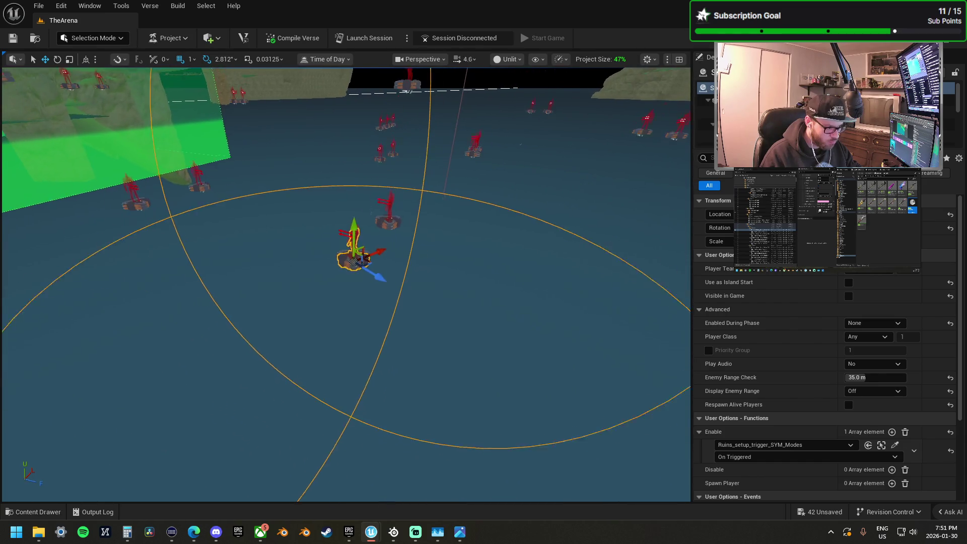
pyautogui.scroll(-2, 346, 284)
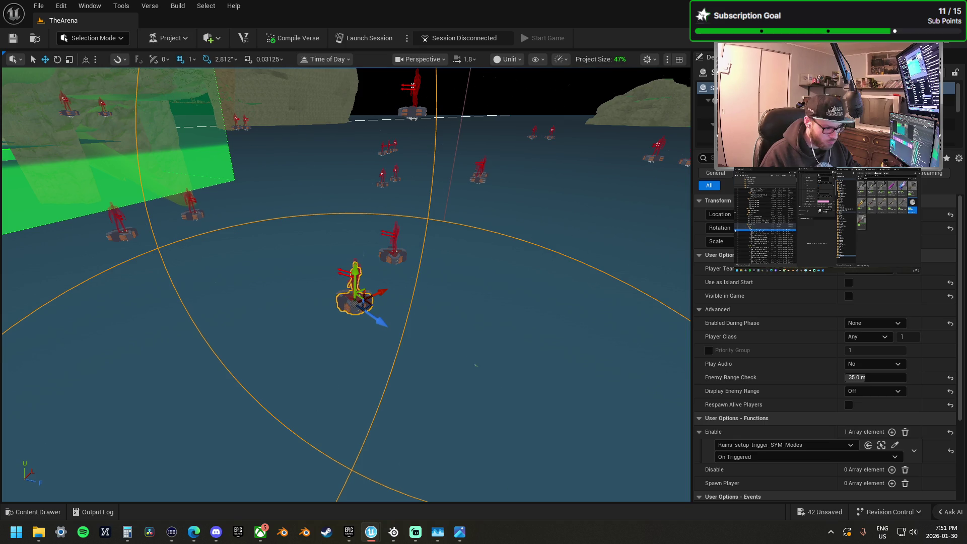
pyautogui.moveTo(486, 334); pyautogui.dragTo(486, 353)
pyautogui.press('f')
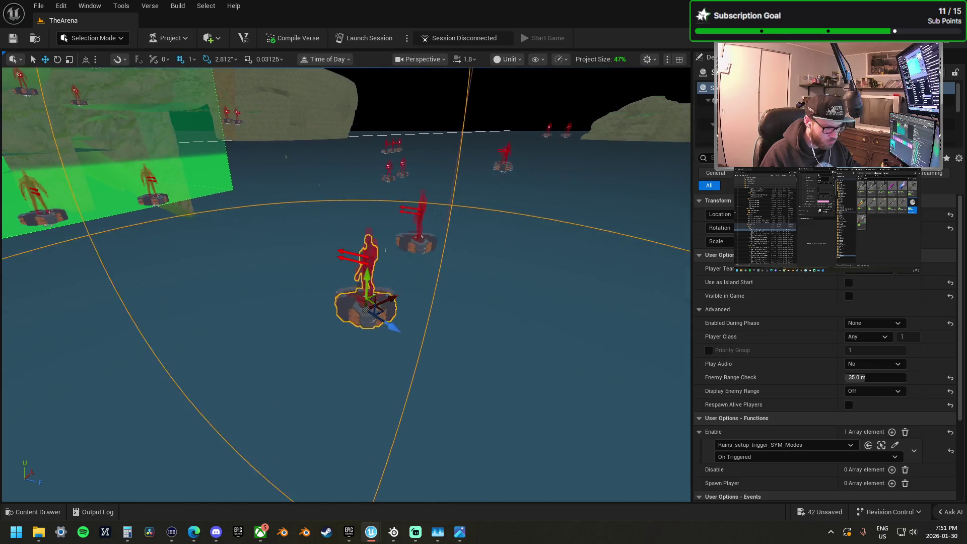
pyautogui.scroll(-5, 364, 329)
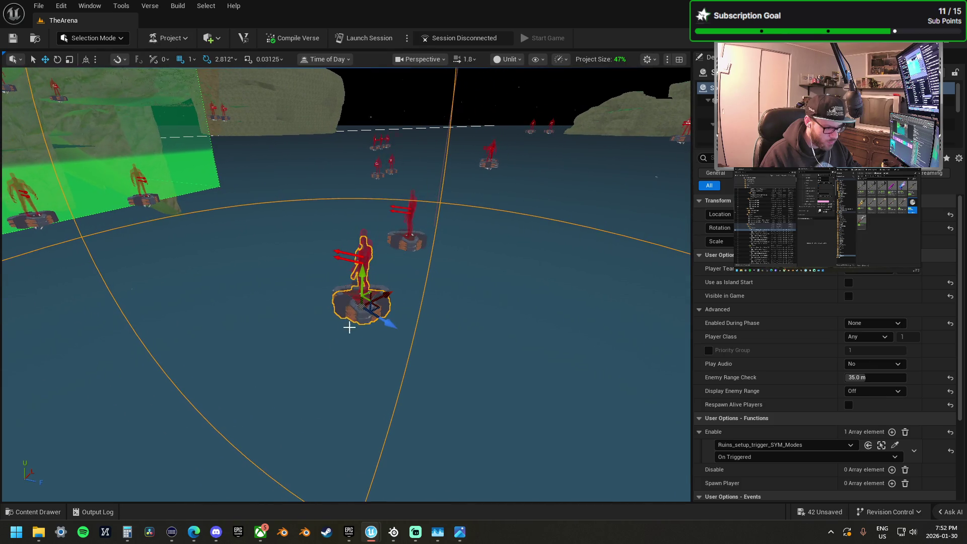
pyautogui.keyDown('ctrl'); pyautogui.click(349, 297); pyautogui.keyUp('ctrl')
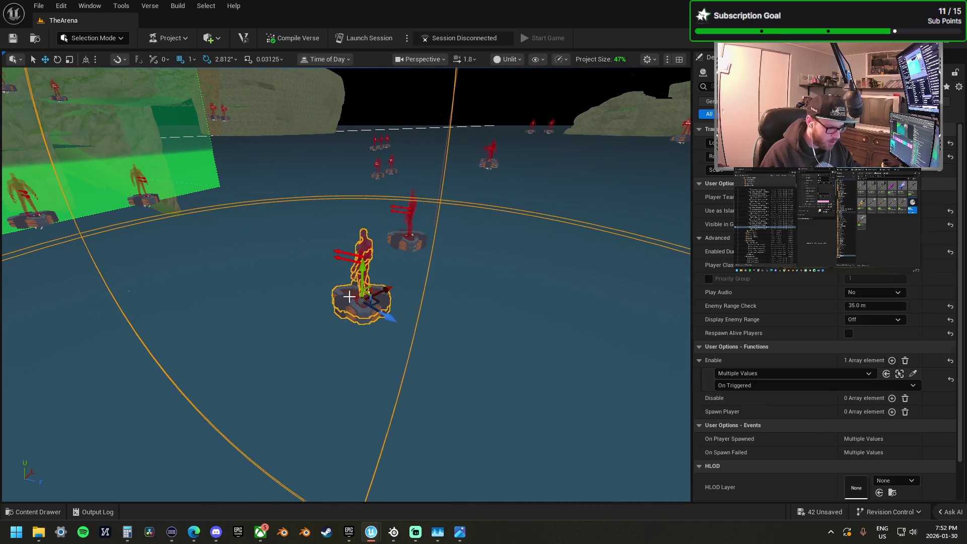
pyautogui.moveTo(352, 282); pyautogui.dragTo(352, 372)
pyautogui.scroll(6, 348, 262)
pyautogui.moveTo(529, 272); pyautogui.dragTo(529, 264)
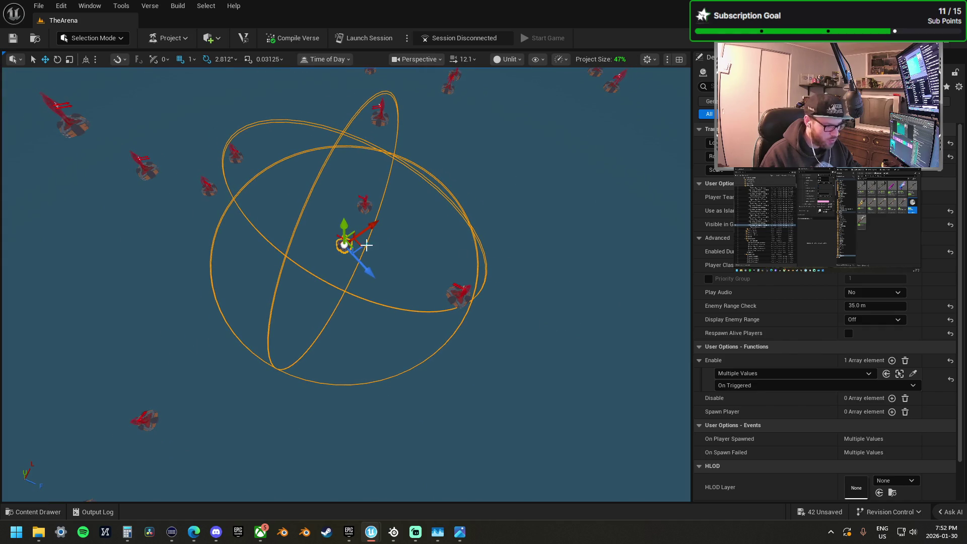
# Step: Check the ASYM spawner, then select a SYM spawner and all matching pads
pyautogui.click(350, 253)
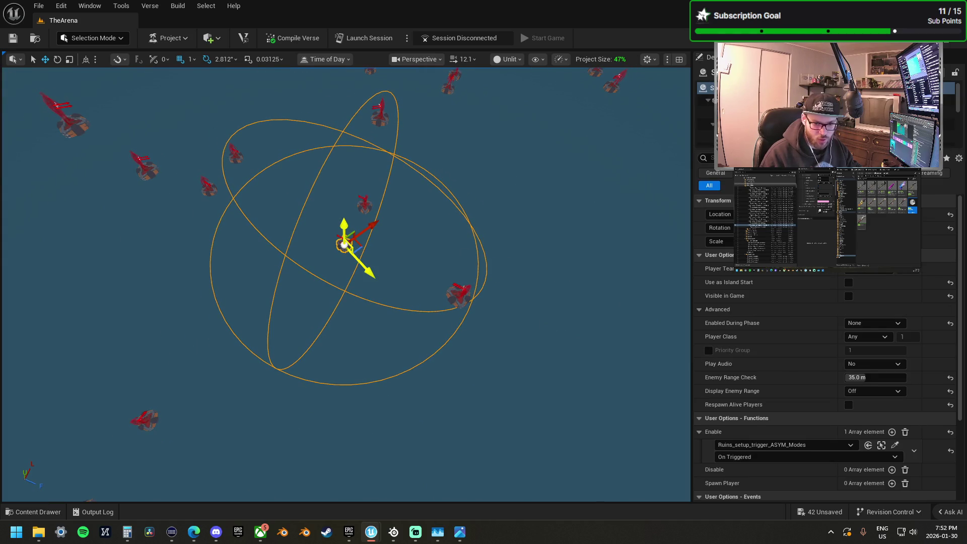
pyautogui.press('Escape')
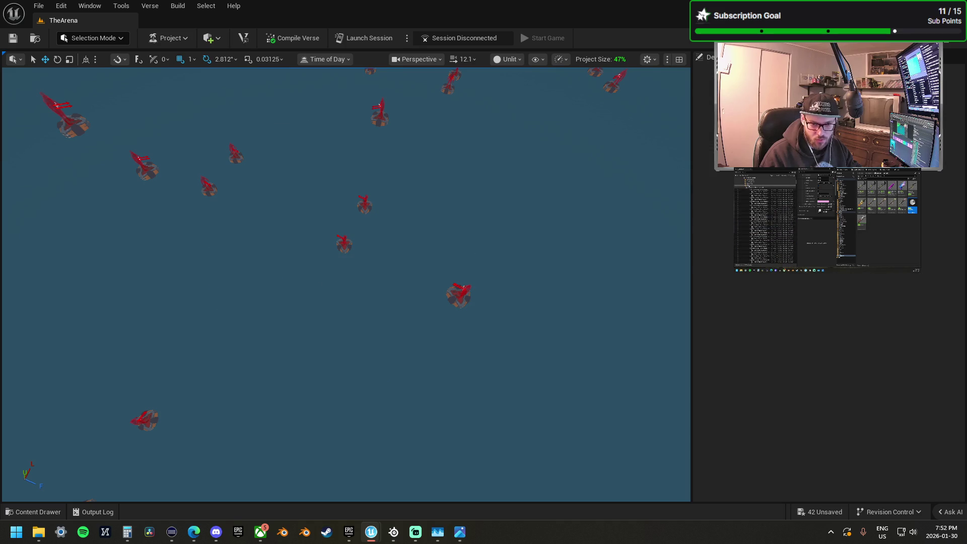
pyautogui.click(344, 243)
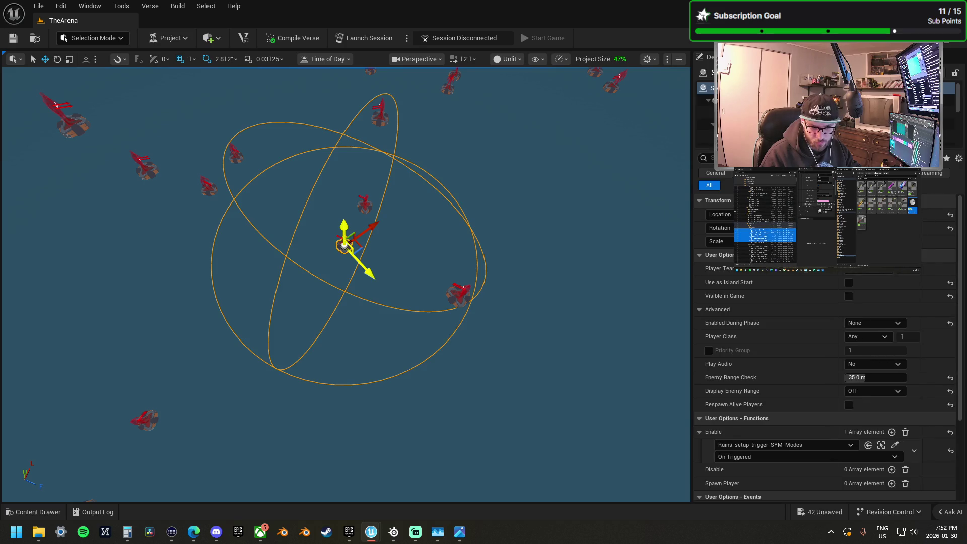
pyautogui.hotkey('ctrl', 'shift', 'a')
pyautogui.scroll(10, 328, 222)
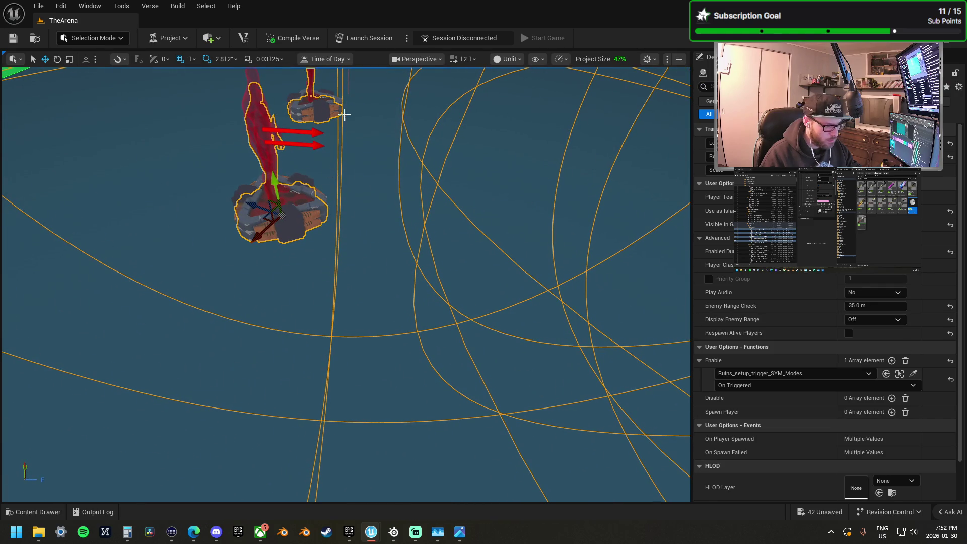
pyautogui.scroll(-10, 344, 115)
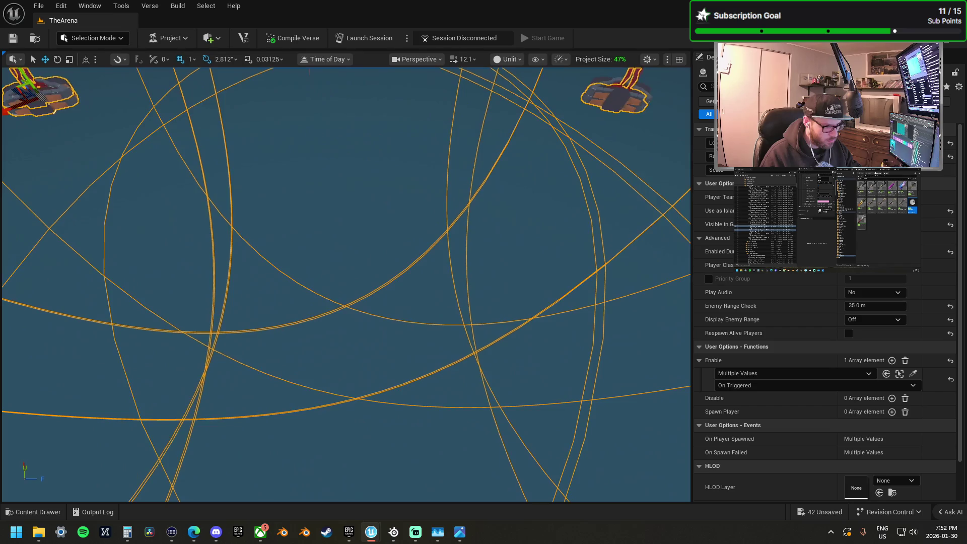
pyautogui.scroll(-5, 491, 255)
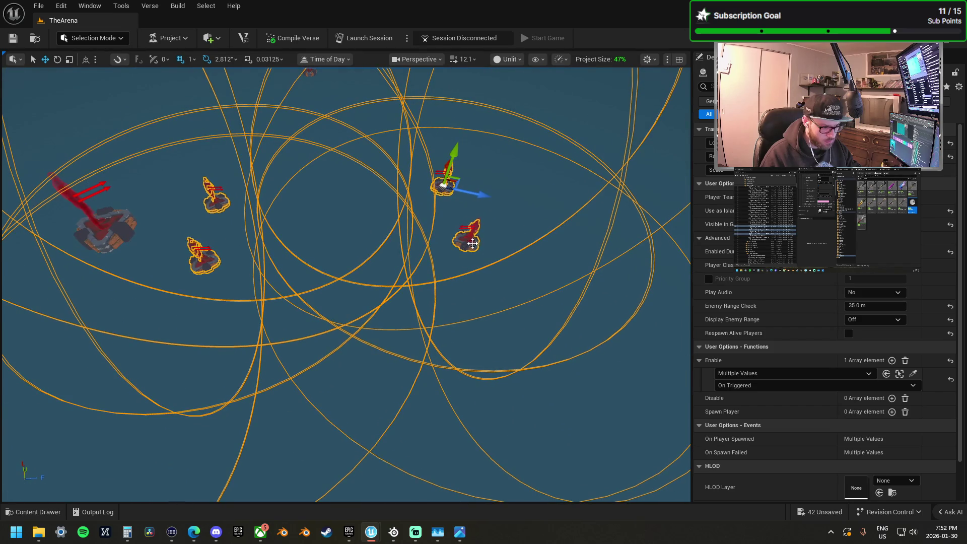
pyautogui.scroll(2, 468, 240)
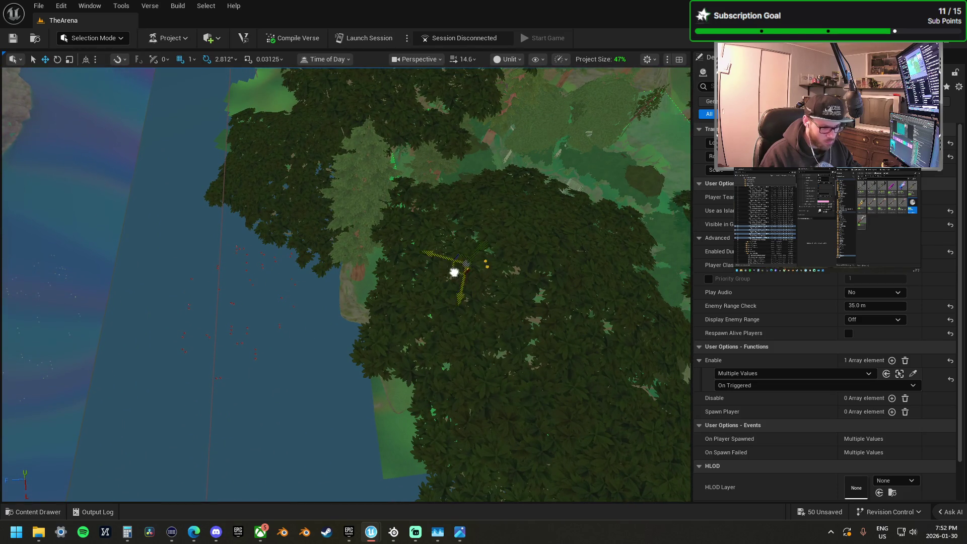
# Step: Frame the selected spawners in the arena, lift them above the floor, then focus one pad
pyautogui.scroll(3, 346, 284)
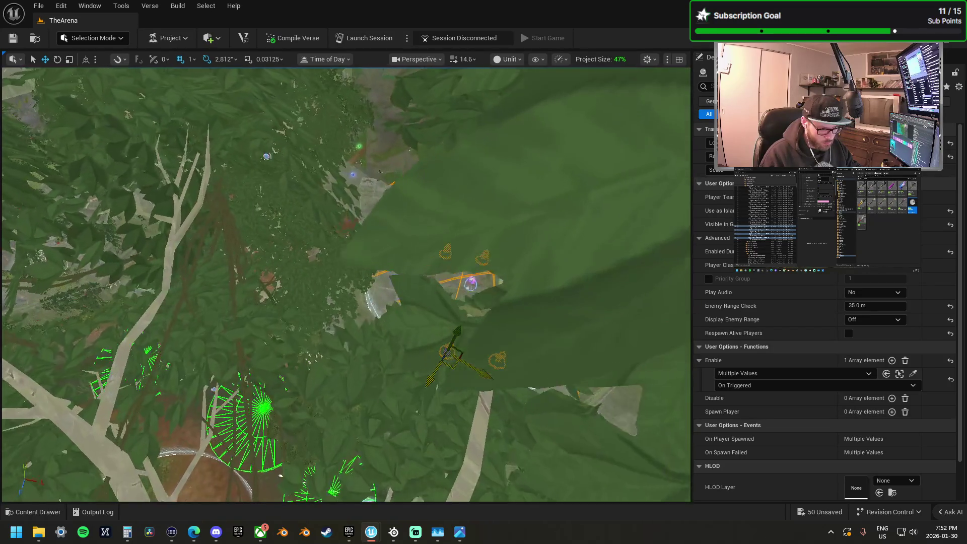
pyautogui.press('f')
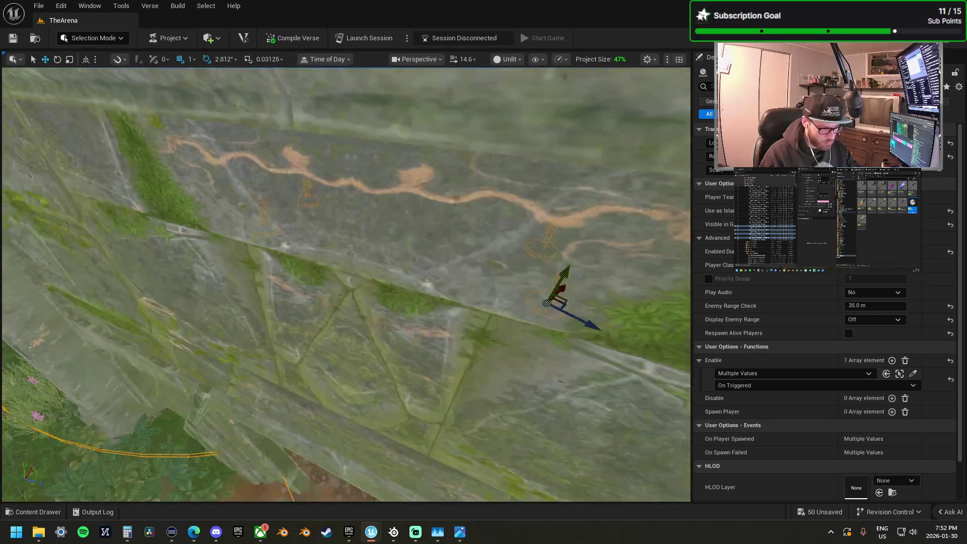
pyautogui.scroll(-5, 346, 285)
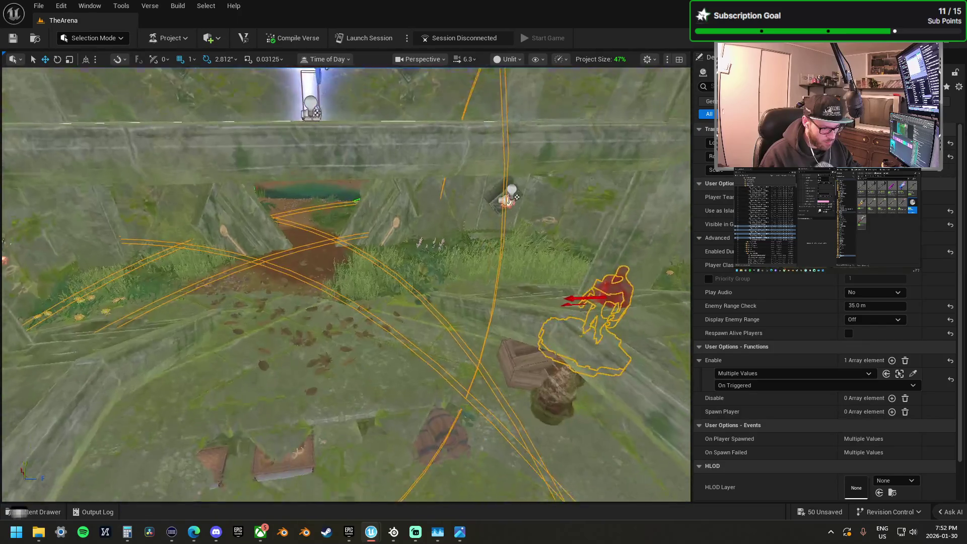
pyautogui.scroll(-1, 310, 370)
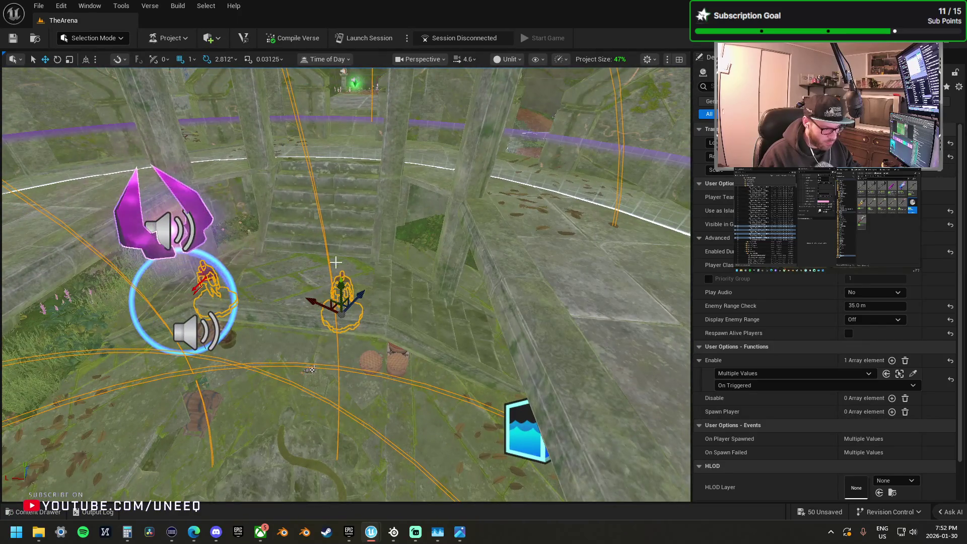
pyautogui.moveTo(342, 285); pyautogui.dragTo(339, 131)
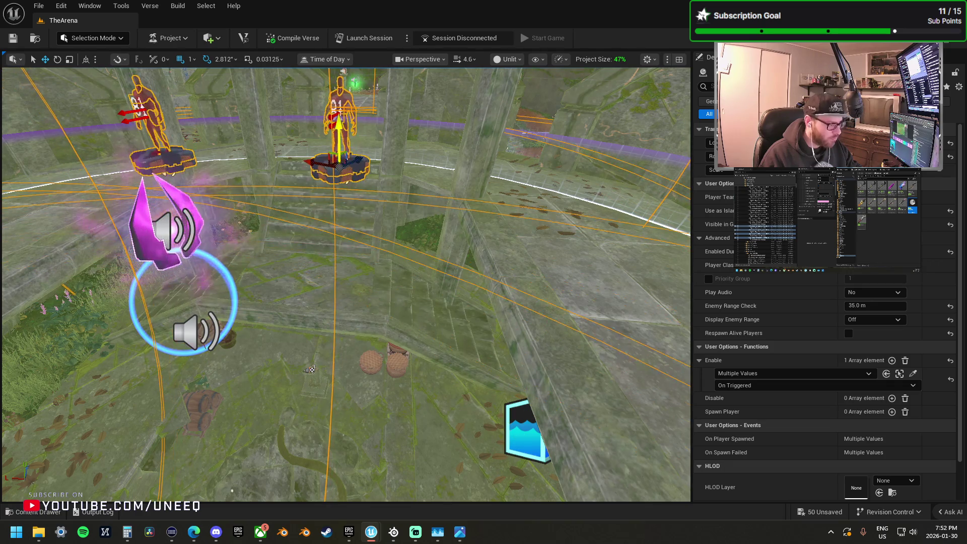
pyautogui.scroll(4, 318, 113)
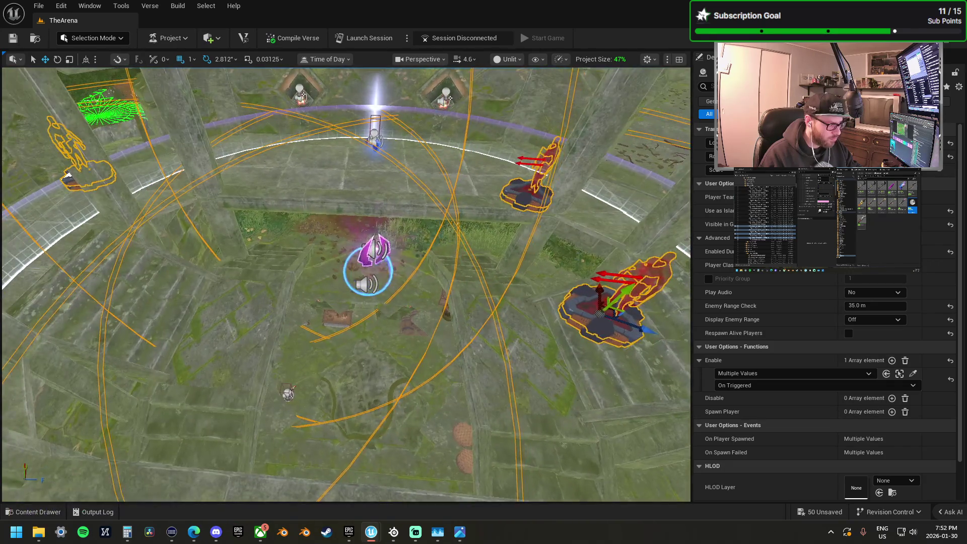
pyautogui.press('f')
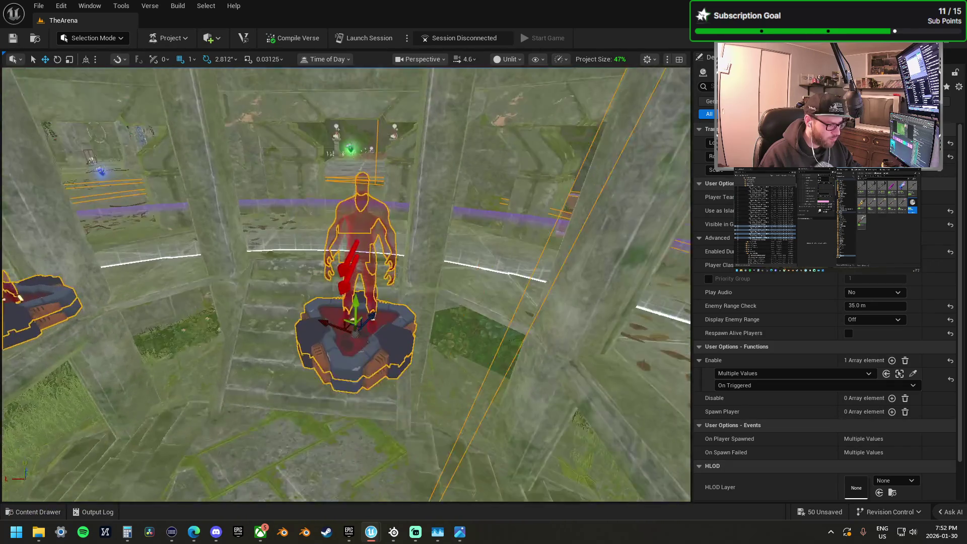
pyautogui.click(361, 331)
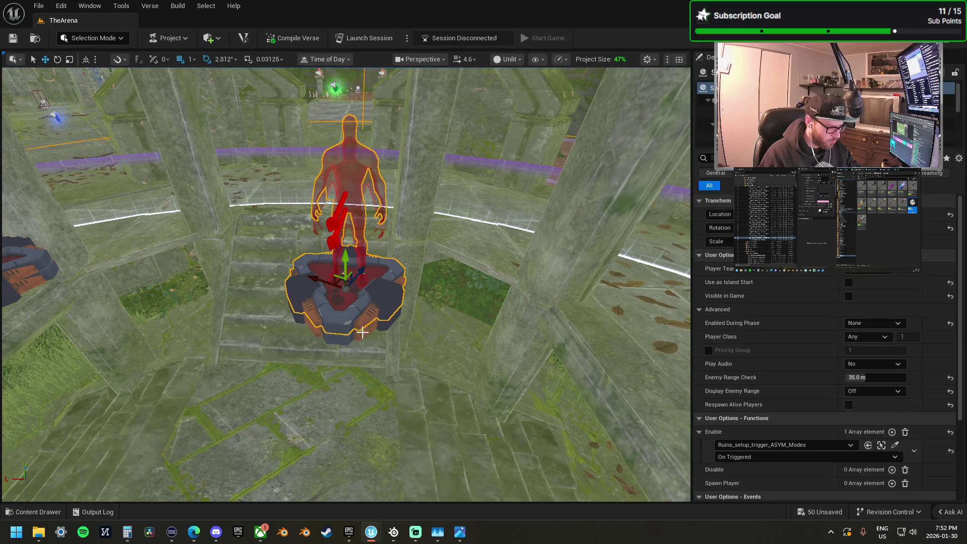
pyautogui.hotkey('ctrl', 'z')
# Step: Switch to World space and rotate the spawn pad about -87 degrees
pyautogui.click(86, 60)
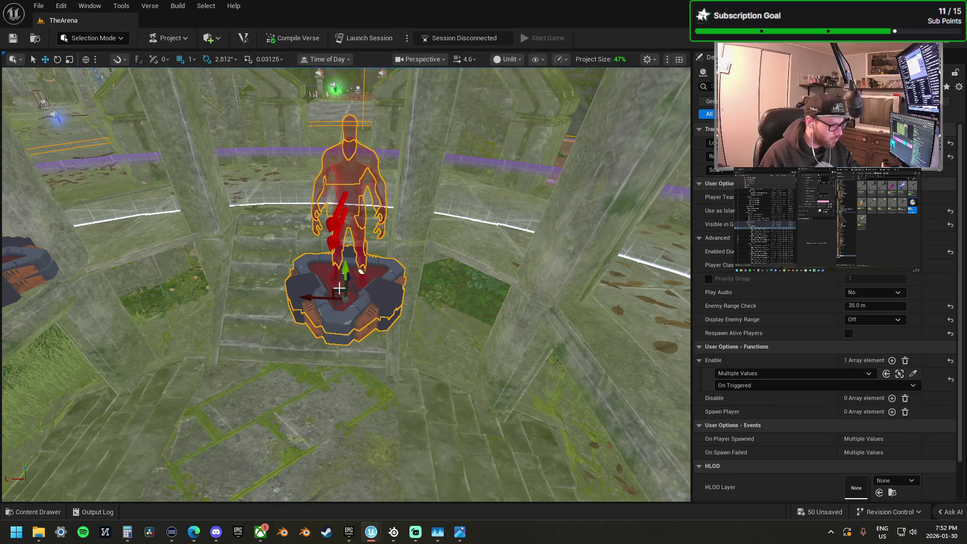
pyautogui.moveTo(304, 296); pyautogui.dragTo(282, 297)
pyautogui.moveTo(343, 329)
pyautogui.mouseDown()
pyautogui.moveTo(380, 328)
pyautogui.moveTo(405, 298)
pyautogui.mouseUp()
pyautogui.press('e')
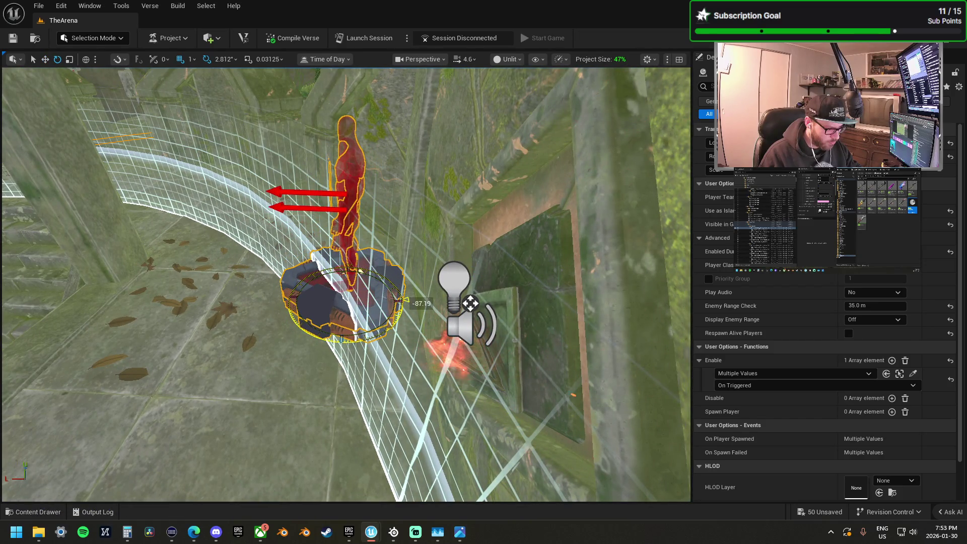
pyautogui.moveTo(471, 303); pyautogui.dragTo(382, 307)
# Step: Nudge the spawn pad slightly along the arena ring on the green axis
pyautogui.press('f')
pyautogui.press('w')
pyautogui.moveTo(336, 248)
pyautogui.mouseDown()
pyautogui.moveTo(342, 226)
pyautogui.moveTo(322, 201)
pyautogui.moveTo(377, 256)
pyautogui.moveTo(245, 247)
pyautogui.mouseUp()
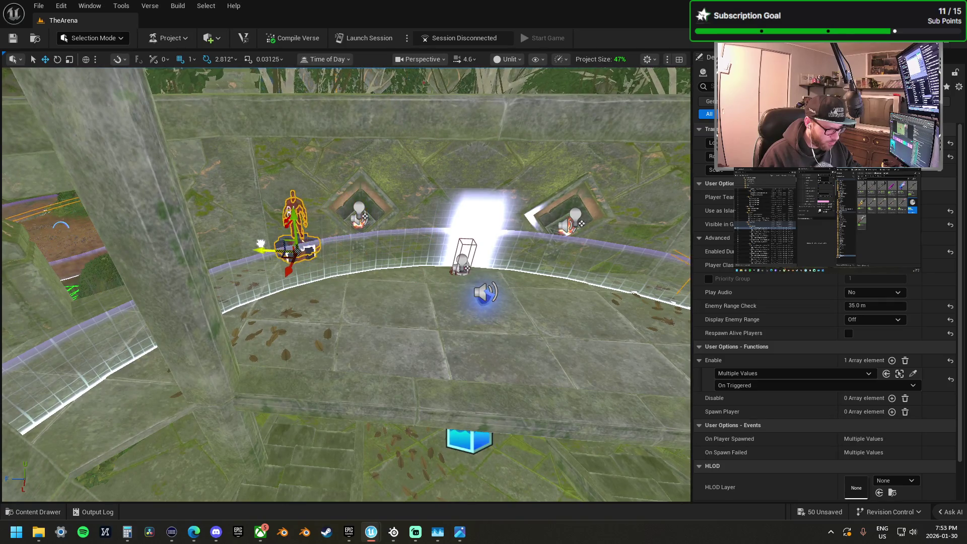
pyautogui.moveTo(281, 213)
pyautogui.mouseDown()
pyautogui.moveTo(301, 248)
pyautogui.moveTo(353, 221)
pyautogui.moveTo(308, 263)
pyautogui.mouseUp()
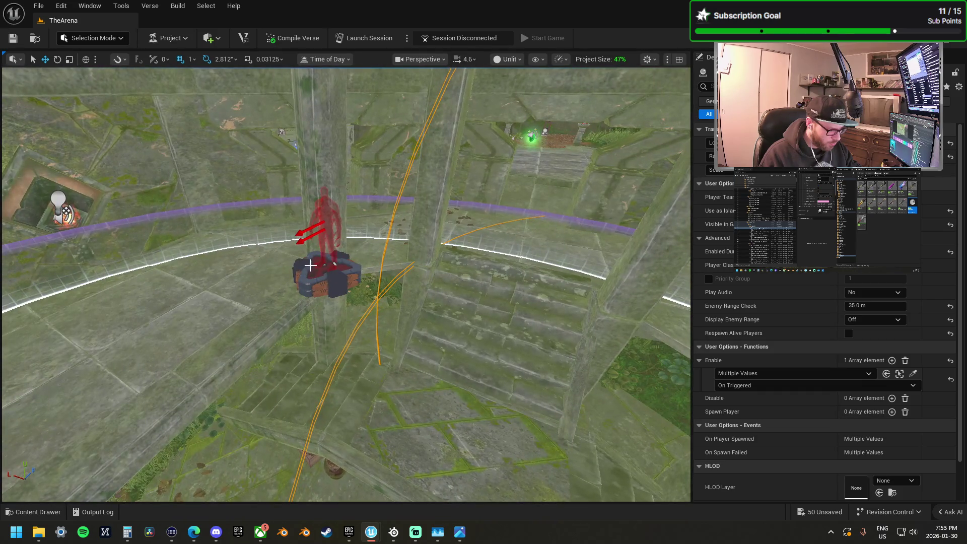
pyautogui.click(314, 271)
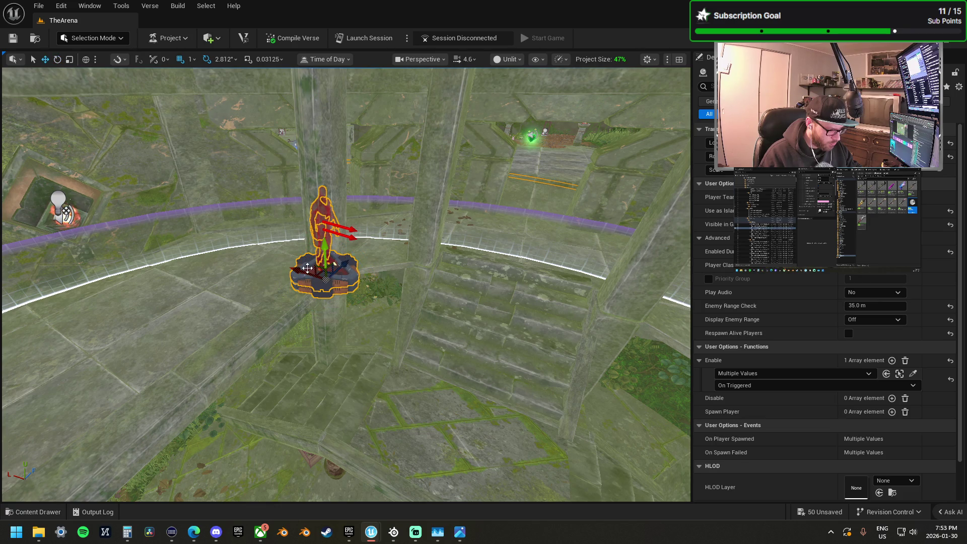
pyautogui.moveTo(299, 268); pyautogui.dragTo(280, 276)
pyautogui.moveTo(282, 206)
pyautogui.mouseDown()
pyautogui.moveTo(275, 246)
pyautogui.moveTo(257, 207)
pyautogui.moveTo(323, 301)
pyautogui.moveTo(246, 294)
pyautogui.moveTo(372, 250)
pyautogui.mouseUp()
pyautogui.click(282, 297)
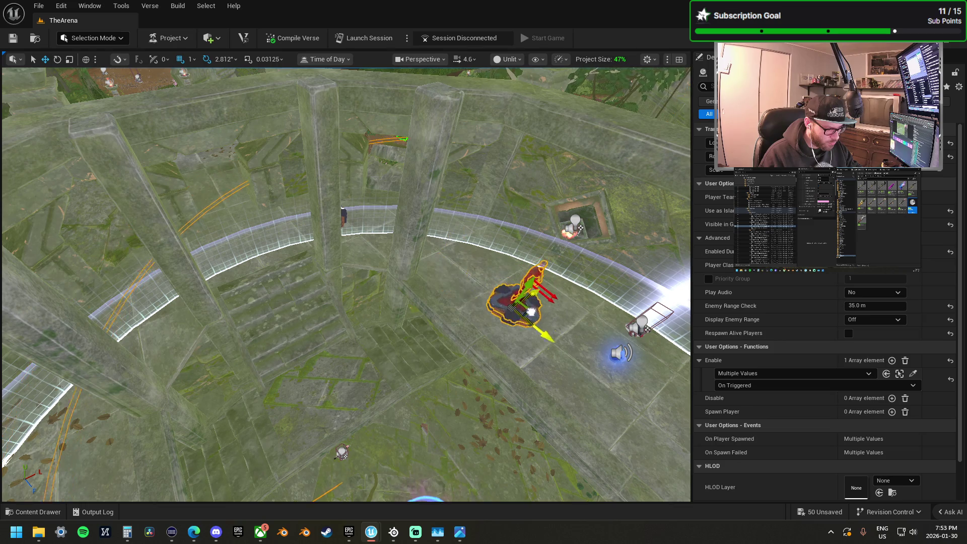
pyautogui.moveTo(511, 325); pyautogui.dragTo(478, 251)
pyautogui.press('f')
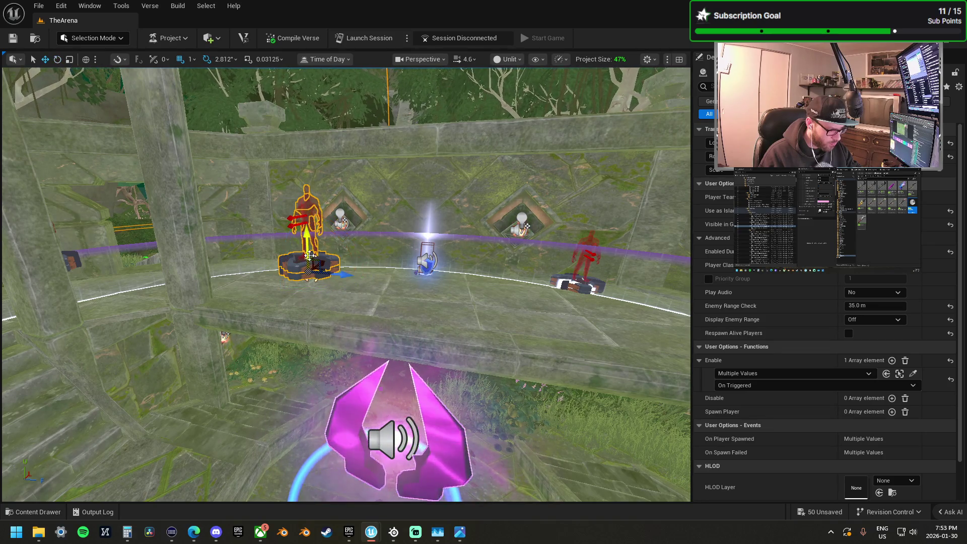
pyautogui.moveTo(307, 227)
pyautogui.mouseDown()
pyautogui.moveTo(292, 176)
pyautogui.moveTo(300, 225)
pyautogui.mouseUp()
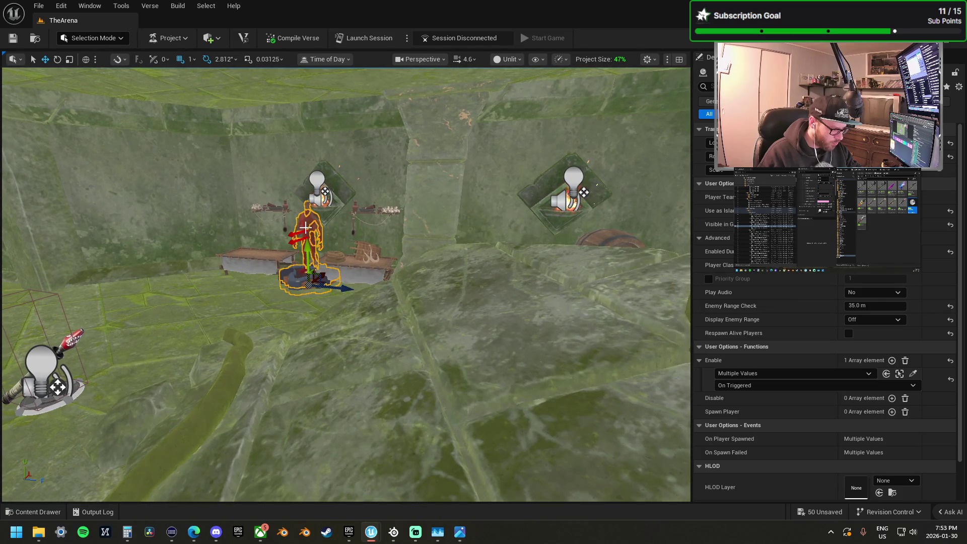
pyautogui.scroll(-5, 391, 299)
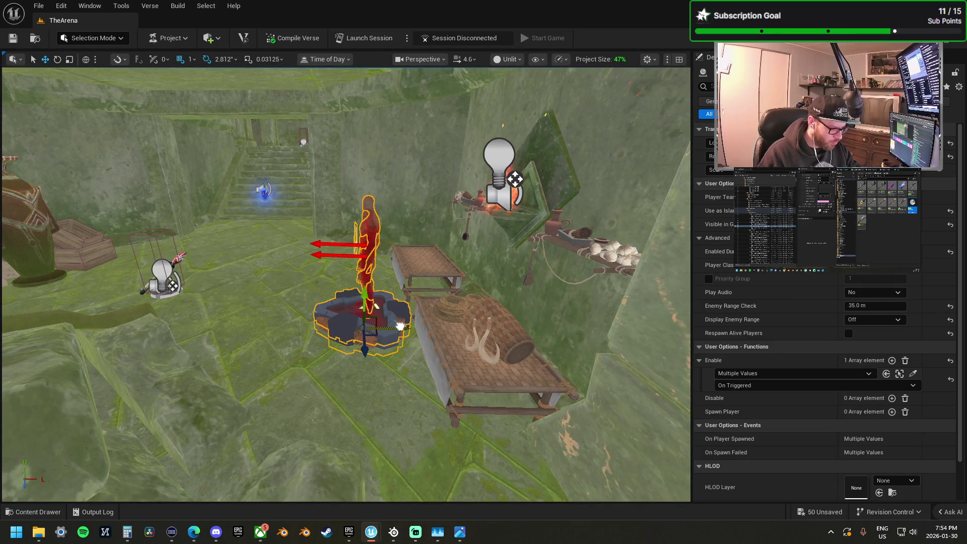
pyautogui.moveTo(360, 291)
pyautogui.mouseDown()
pyautogui.moveTo(360, 352)
pyautogui.moveTo(348, 333)
pyautogui.mouseUp()
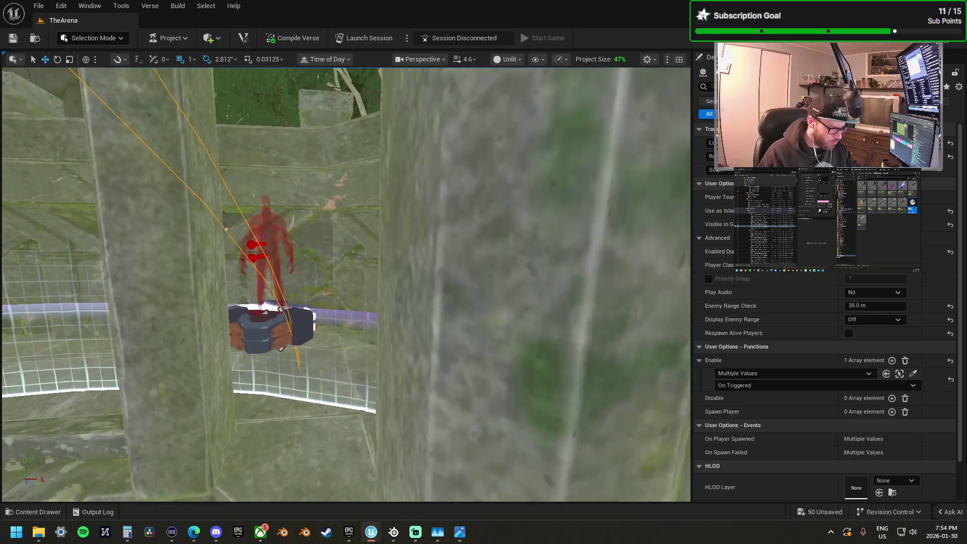
pyautogui.click(274, 334)
pyautogui.keyDown('ctrl'); pyautogui.click(282, 319); pyautogui.keyUp('ctrl')
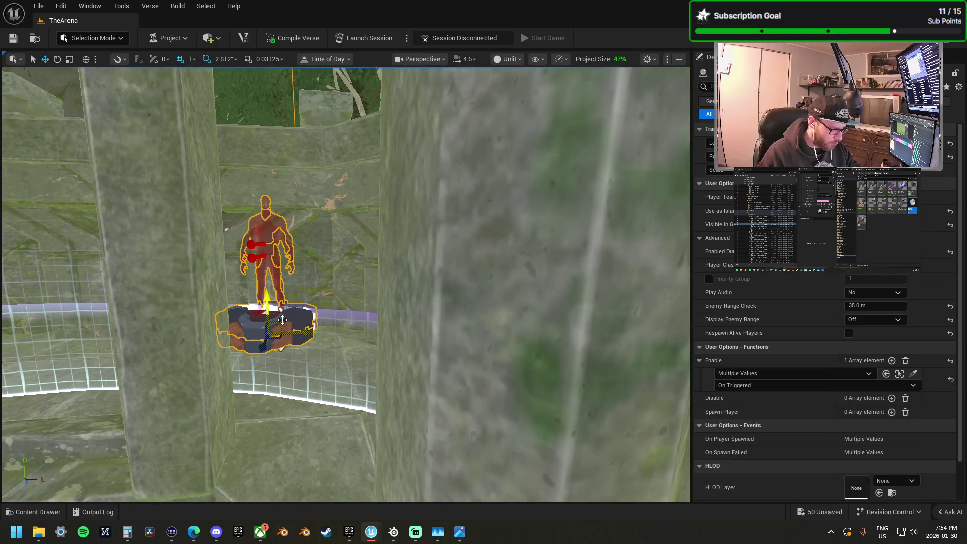
pyautogui.moveTo(283, 320); pyautogui.dragTo(265, 327)
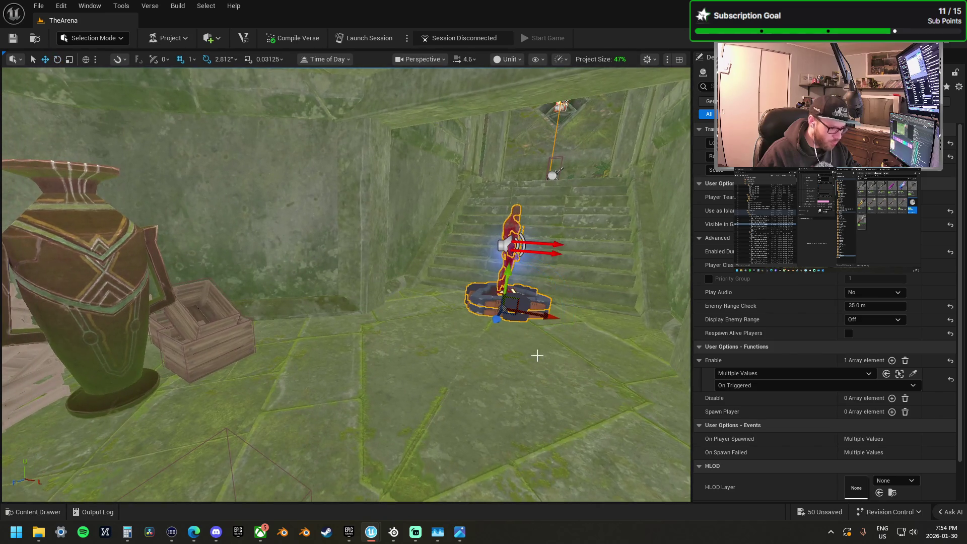
pyautogui.moveTo(512, 314)
pyautogui.mouseDown()
pyautogui.moveTo(685, 323)
pyautogui.moveTo(654, 332)
pyautogui.moveTo(554, 308)
pyautogui.moveTo(546, 322)
pyautogui.moveTo(516, 278)
pyautogui.mouseUp()
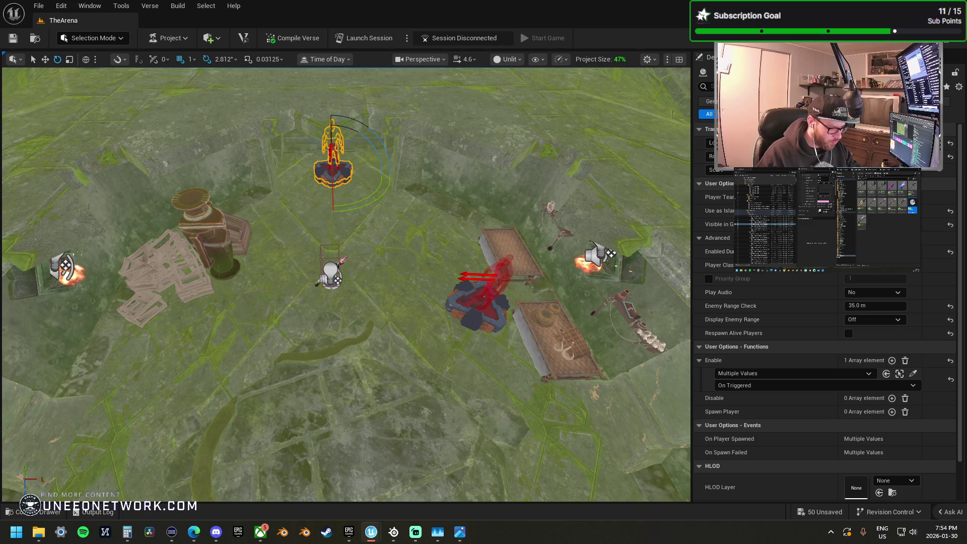
# Step: Select the red spawner and move it down and left into the room
pyautogui.click(457, 316)
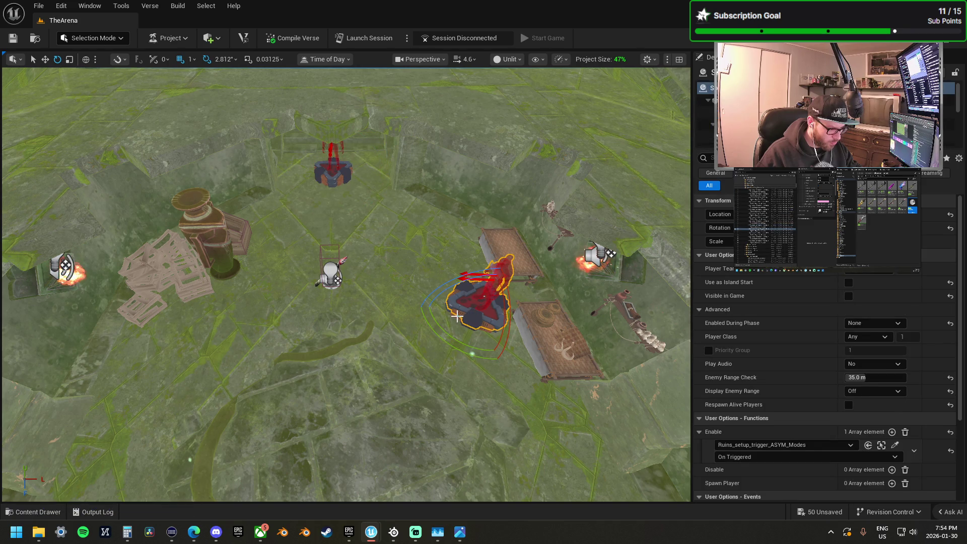
pyautogui.keyDown('ctrl'); pyautogui.click(456, 315); pyautogui.keyUp('ctrl')
pyautogui.scroll(-5, 457, 316)
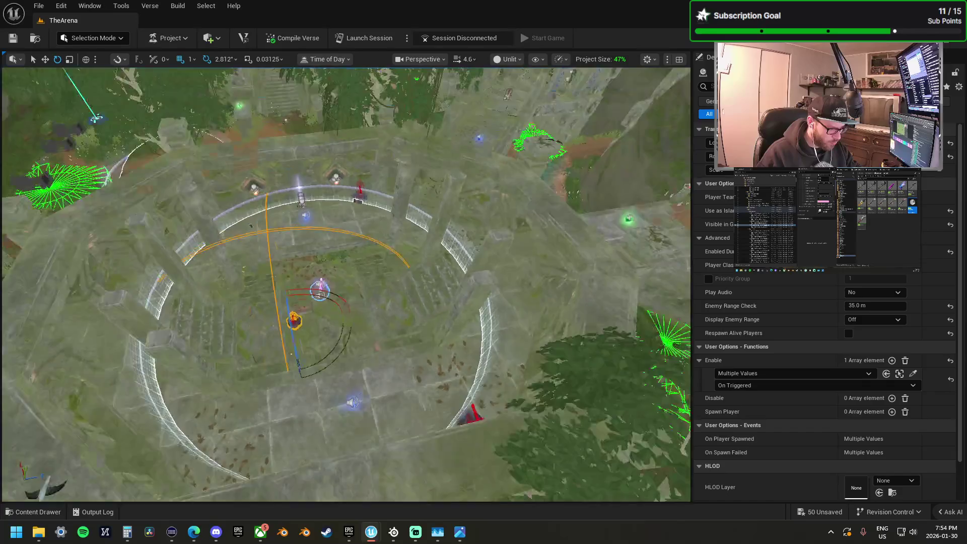
pyautogui.scroll(10, 445, 447)
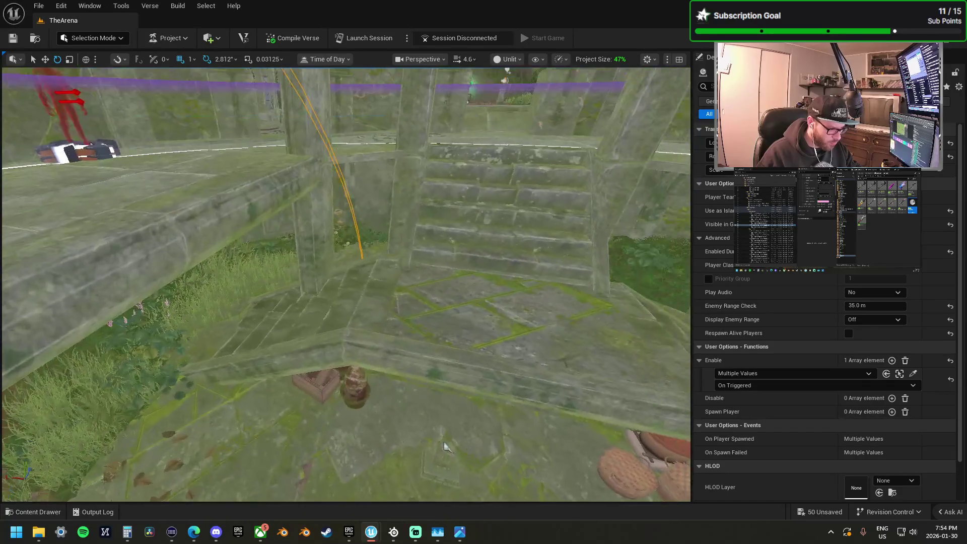
pyautogui.scroll(10, 445, 447)
pyautogui.scroll(-10, 235, 363)
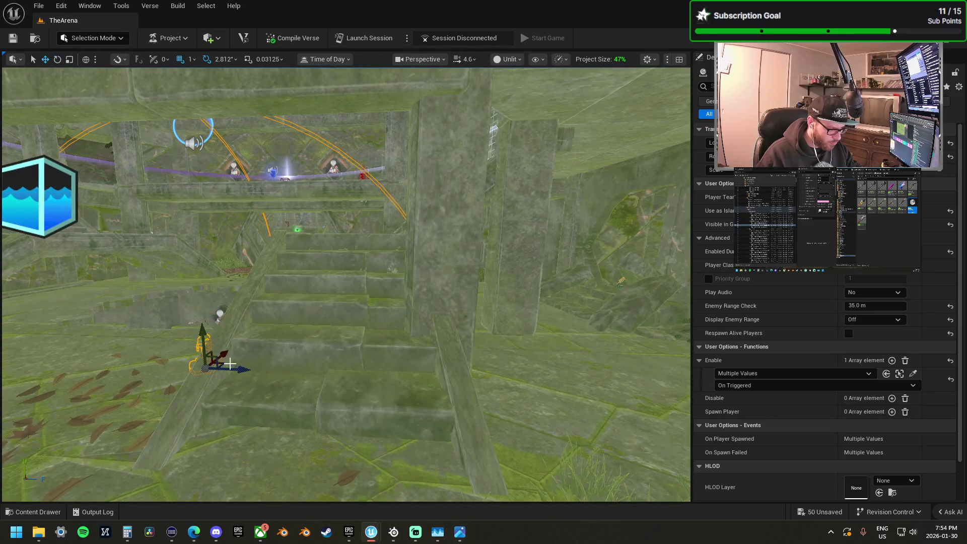
pyautogui.moveTo(217, 361)
pyautogui.mouseDown()
pyautogui.moveTo(197, 370)
pyautogui.moveTo(423, 332)
pyautogui.moveTo(522, 285)
pyautogui.moveTo(503, 278)
pyautogui.mouseUp()
pyautogui.press('f')
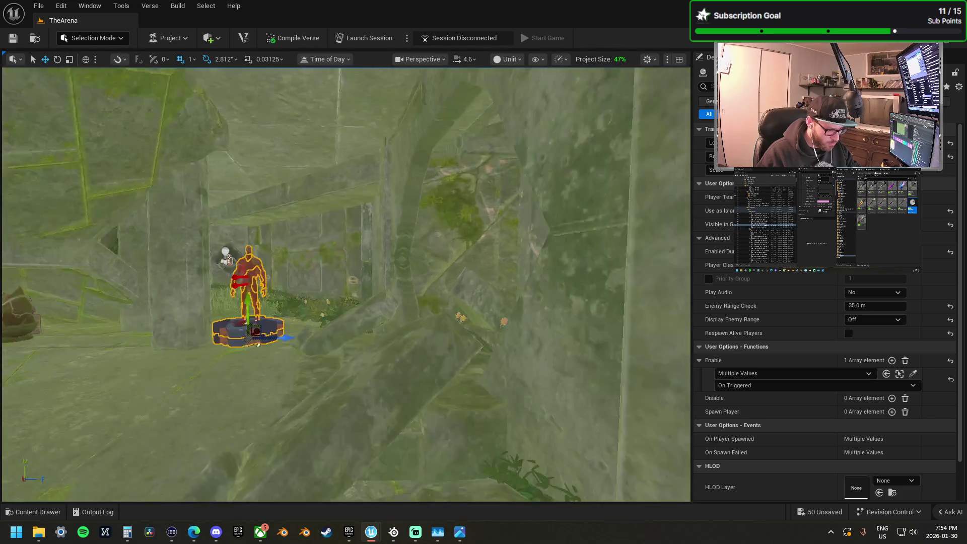
# Step: Slide the spawner between the two pillars and rotate it about 67.5 degrees
pyautogui.scroll(-5, 434, 327)
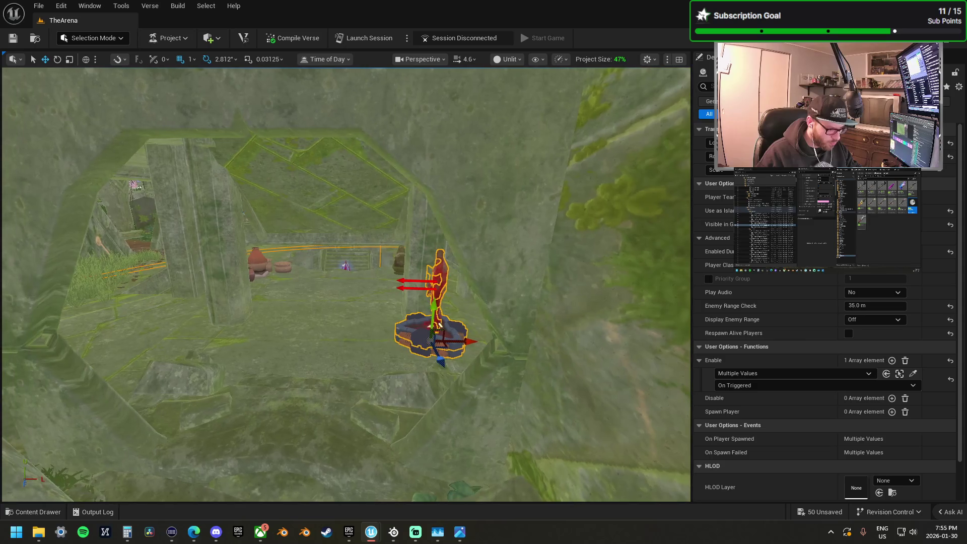
pyautogui.moveTo(453, 346); pyautogui.dragTo(387, 333)
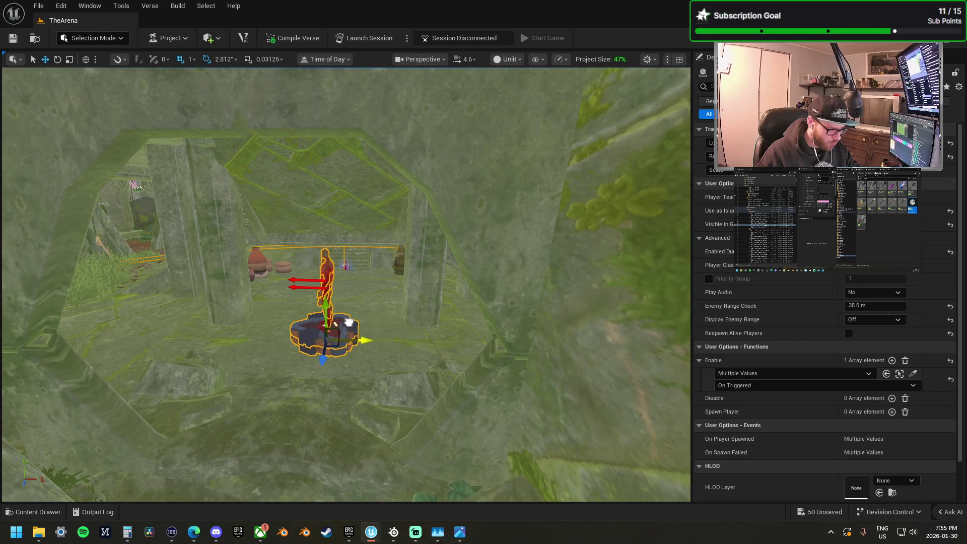
pyautogui.moveTo(346, 363); pyautogui.dragTo(386, 371)
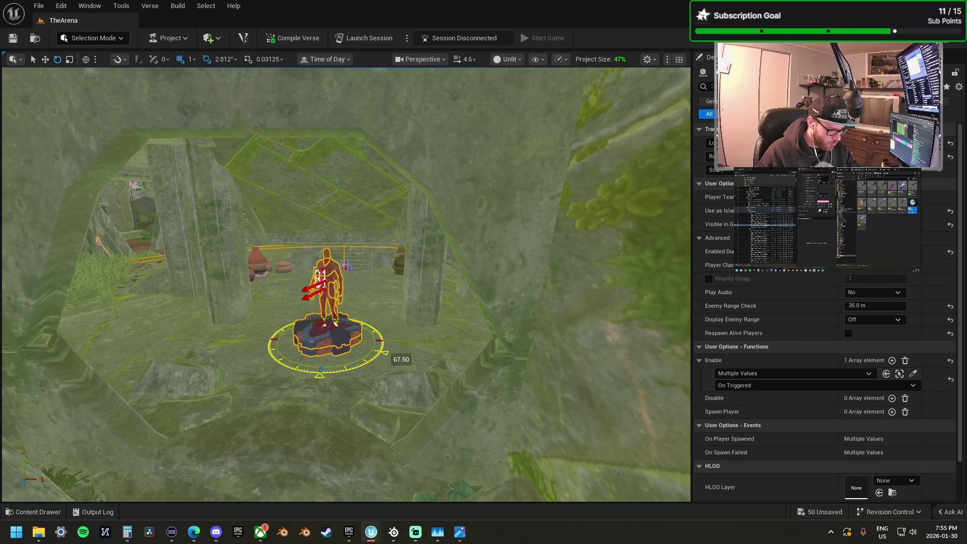
pyautogui.press('w')
pyautogui.moveTo(376, 332); pyautogui.dragTo(377, 332)
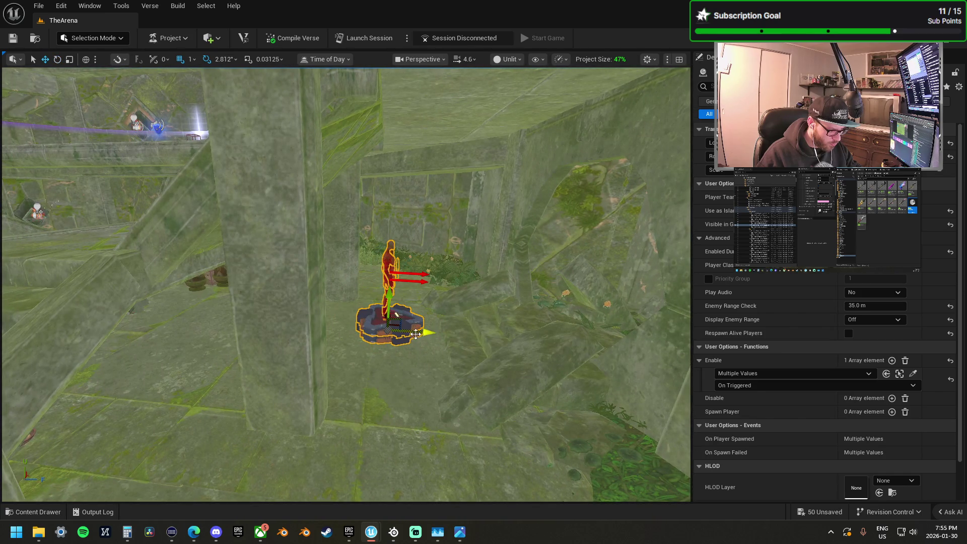
pyautogui.press('f')
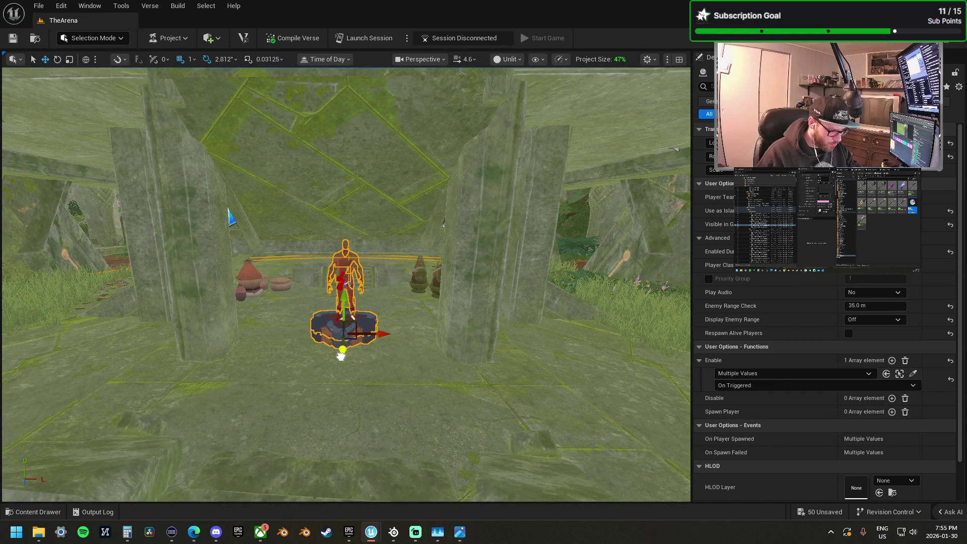
pyautogui.moveTo(334, 350); pyautogui.dragTo(334, 350)
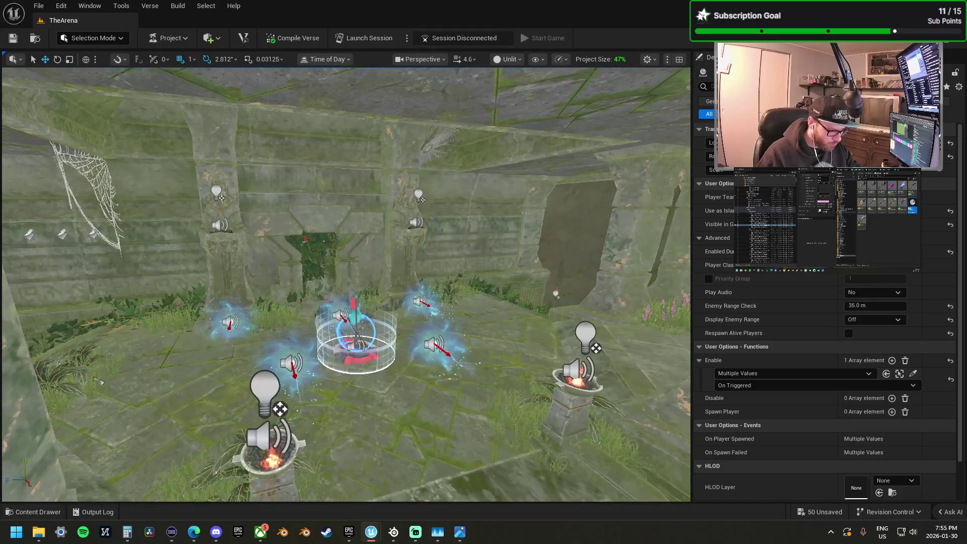
# Step: Fly from the ruins' capture item over the water to the spare spawn pads, ending deselected
pyautogui.click(355, 303)
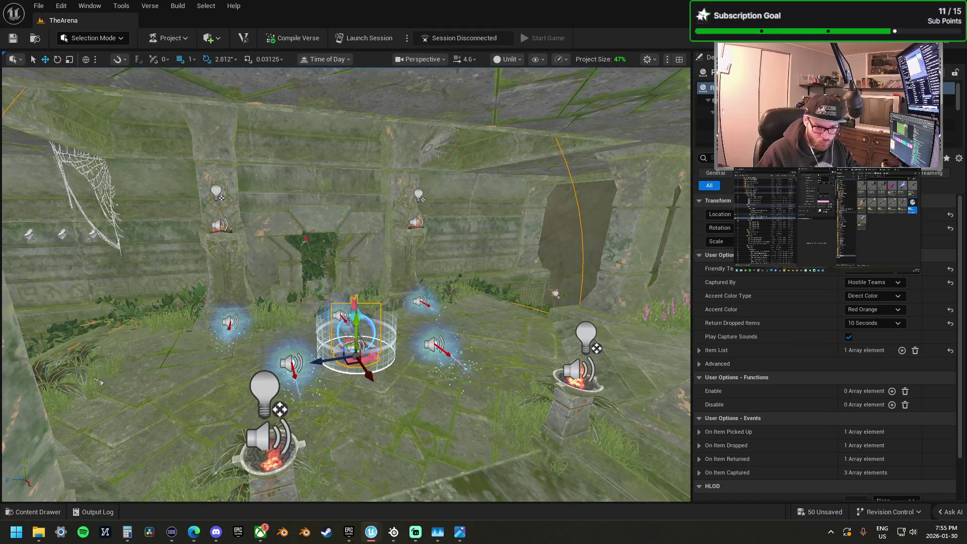
pyautogui.moveTo(333, 350); pyautogui.dragTo(334, 350)
pyautogui.scroll(3, 334, 350)
pyautogui.scroll(3, 334, 350)
pyautogui.scroll(-3, 334, 350)
pyautogui.scroll(-1, 354, 299)
pyautogui.moveTo(354, 299); pyautogui.dragTo(354, 299)
pyautogui.click(383, 284)
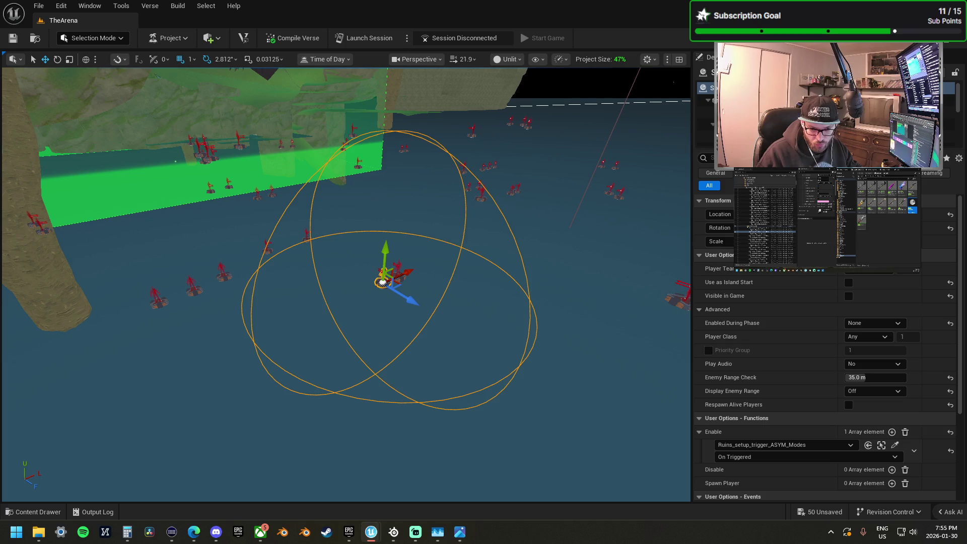
pyautogui.press('Escape')
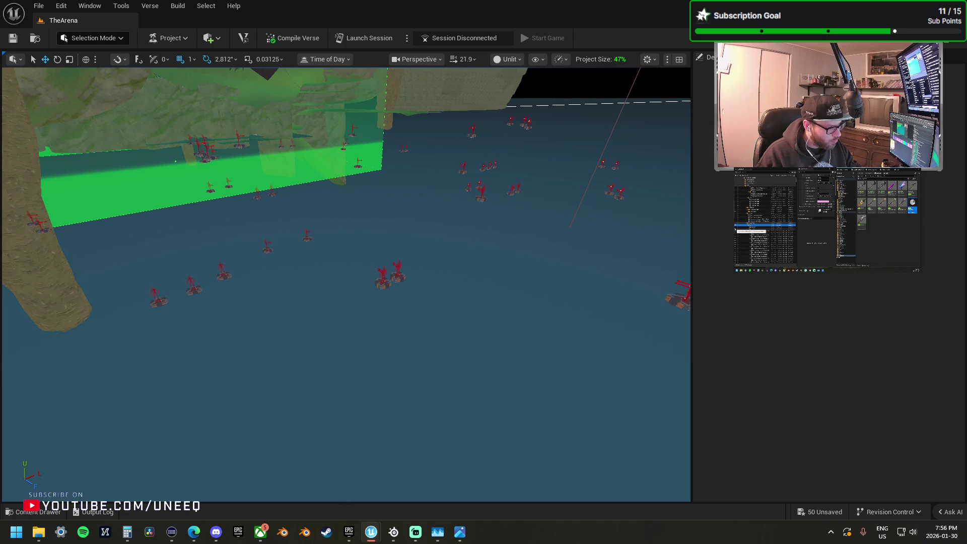
pyautogui.moveTo(425, 262); pyautogui.dragTo(471, 247)
# Step: Select the pair of spare spawn pads and move them beside the central capture point
pyautogui.click(315, 353)
pyautogui.keyDown('ctrl'); pyautogui.click(373, 318); pyautogui.keyUp('ctrl')
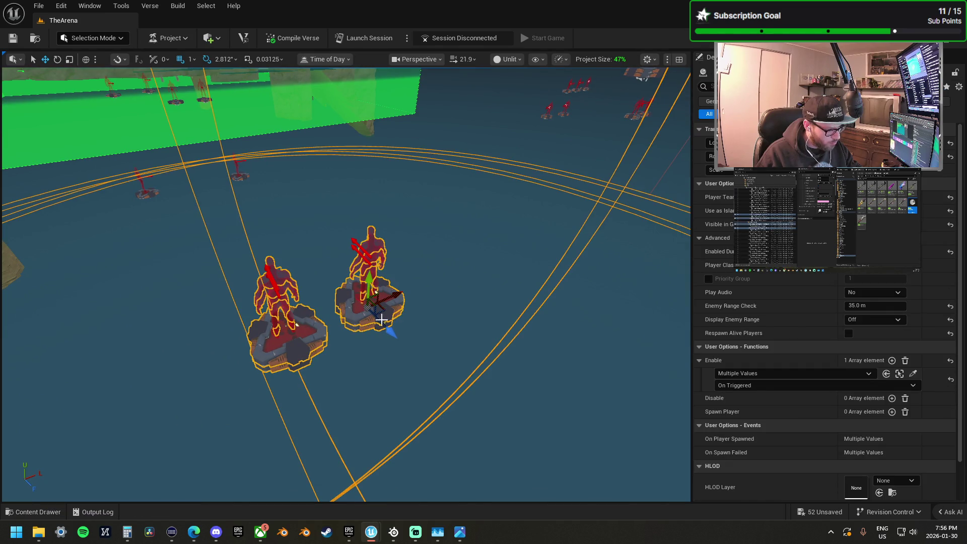
pyautogui.moveTo(373, 318)
pyautogui.mouseDown()
pyautogui.moveTo(382, 325)
pyautogui.moveTo(416, 312)
pyautogui.moveTo(319, 284)
pyautogui.mouseUp()
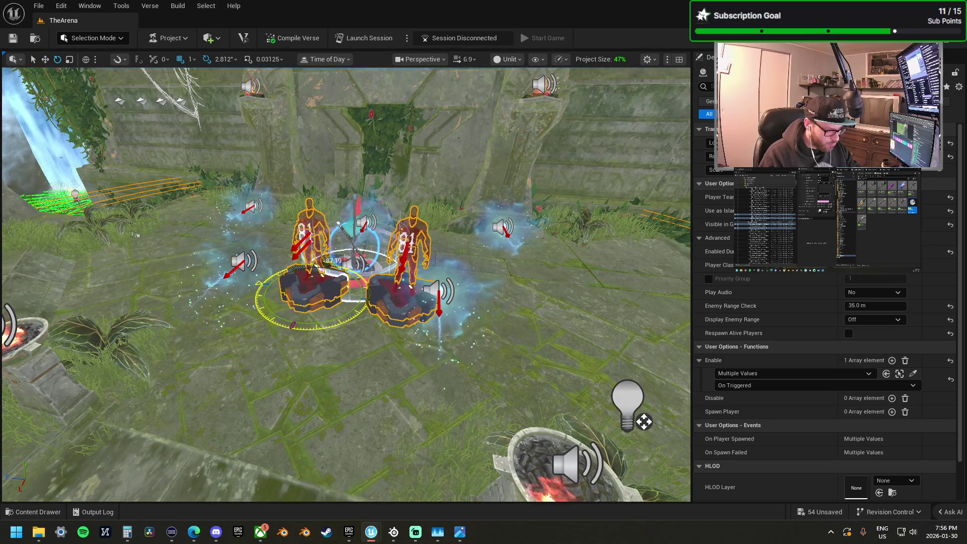
pyautogui.moveTo(373, 319); pyautogui.dragTo(464, 315)
pyautogui.moveTo(226, 246); pyautogui.dragTo(354, 261)
pyautogui.moveTo(376, 301); pyautogui.dragTo(454, 301)
pyautogui.moveTo(326, 296)
pyautogui.mouseDown()
pyautogui.moveTo(428, 300)
pyautogui.moveTo(425, 309)
pyautogui.mouseUp()
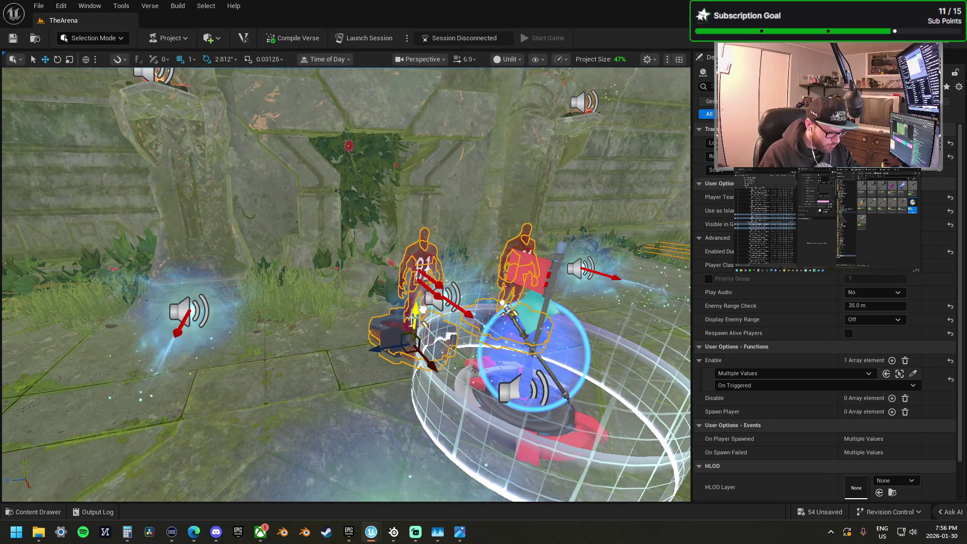
pyautogui.press('f')
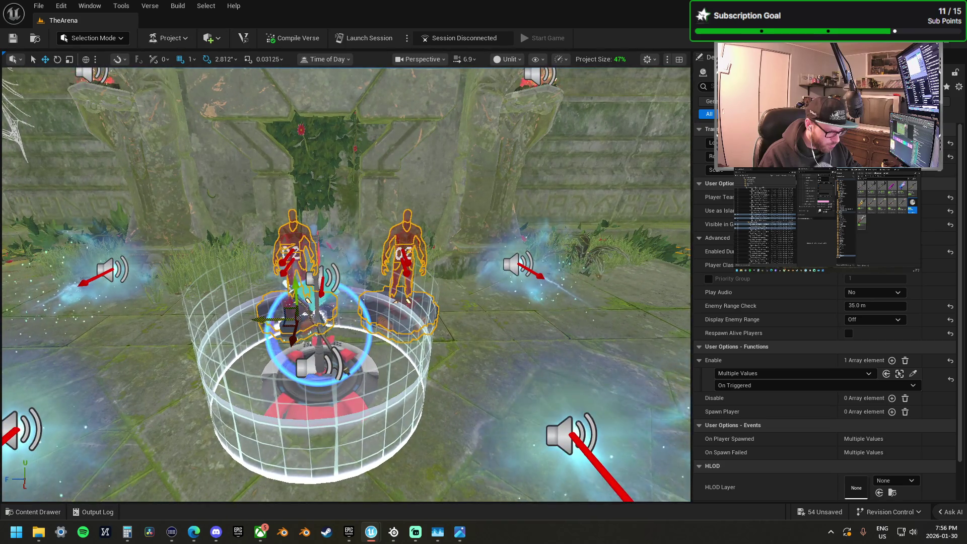
pyautogui.moveTo(253, 325); pyautogui.dragTo(300, 319)
# Step: Adjust spawn pads 02 and 03 individually by the capture point, undoing the last changes
pyautogui.click(446, 333)
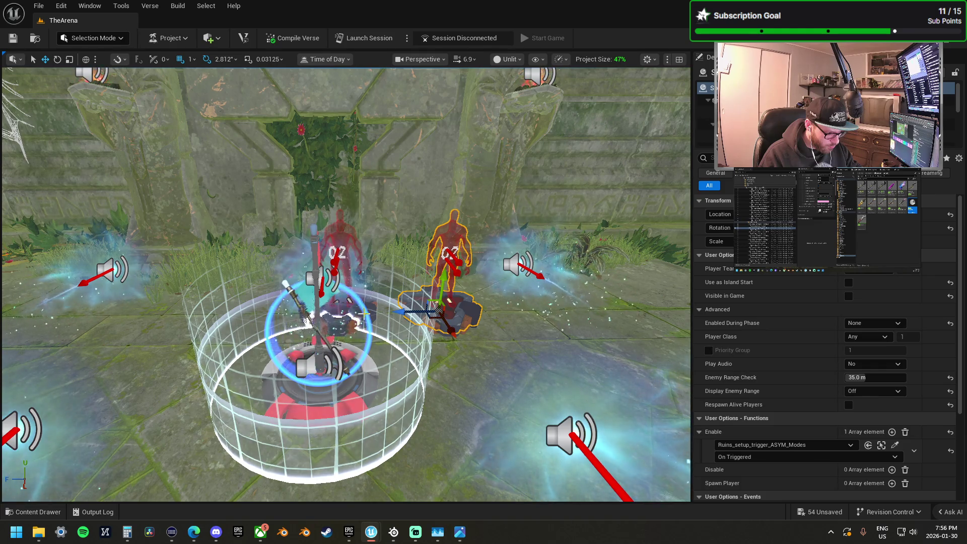
pyautogui.click(336, 252)
pyautogui.moveTo(336, 252); pyautogui.dragTo(201, 252)
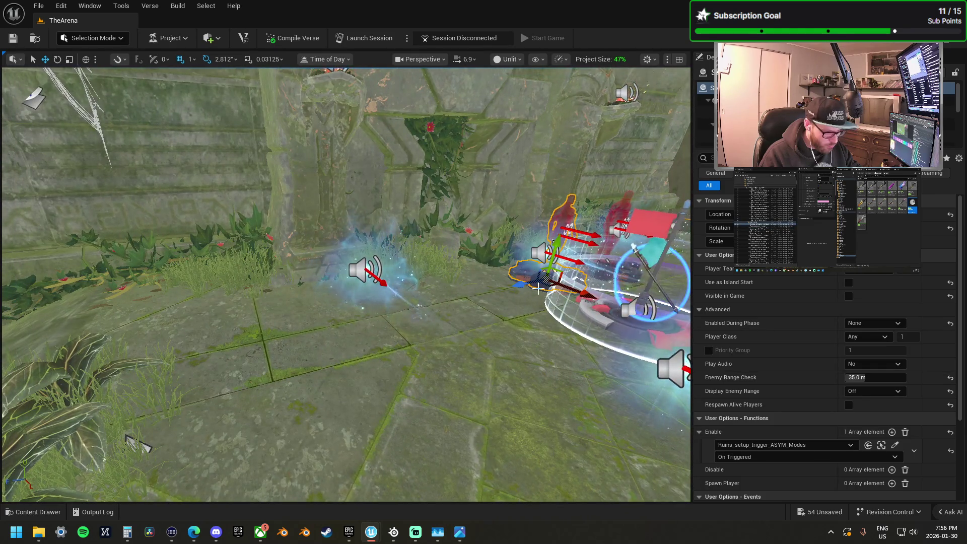
pyautogui.keyDown('ctrl'); pyautogui.click(515, 295); pyautogui.keyUp('ctrl')
pyautogui.press('f')
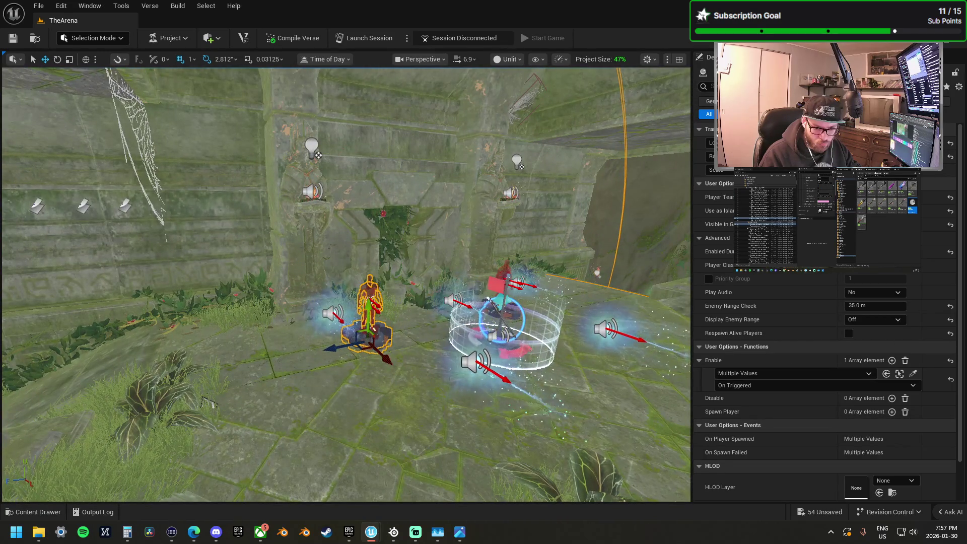
pyautogui.click(504, 287)
pyautogui.doubleClick(826, 116)
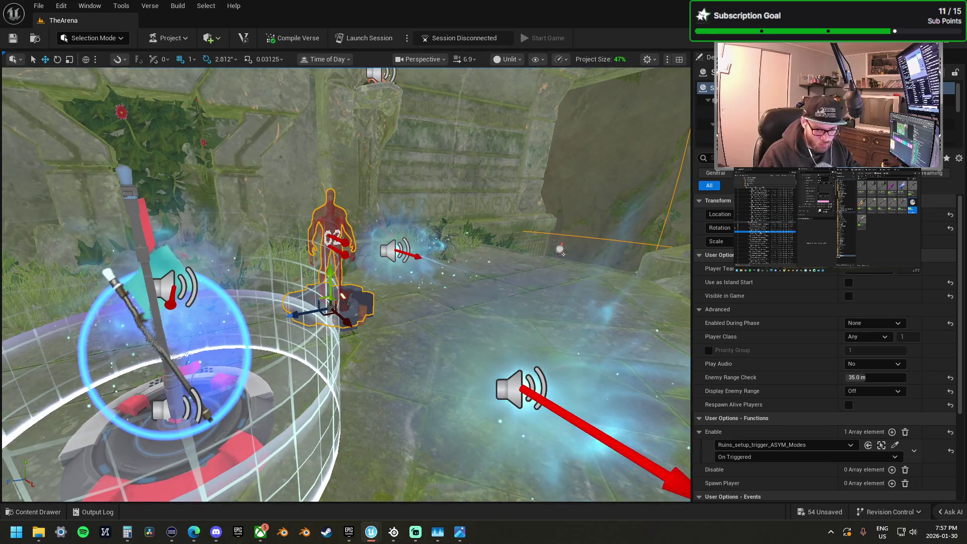
pyautogui.click(366, 332)
pyautogui.hotkey('ctrl', 'z')
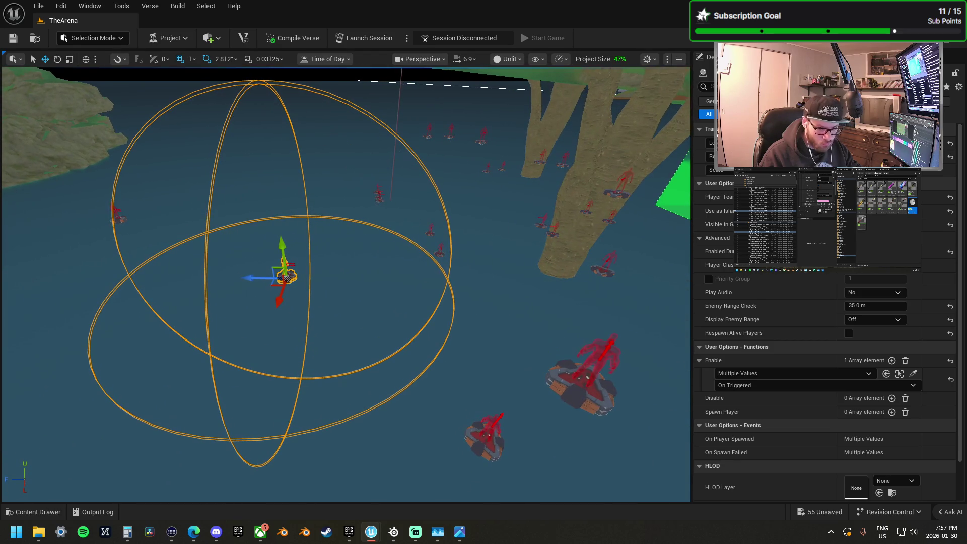
pyautogui.hotkey('ctrl', 'z')
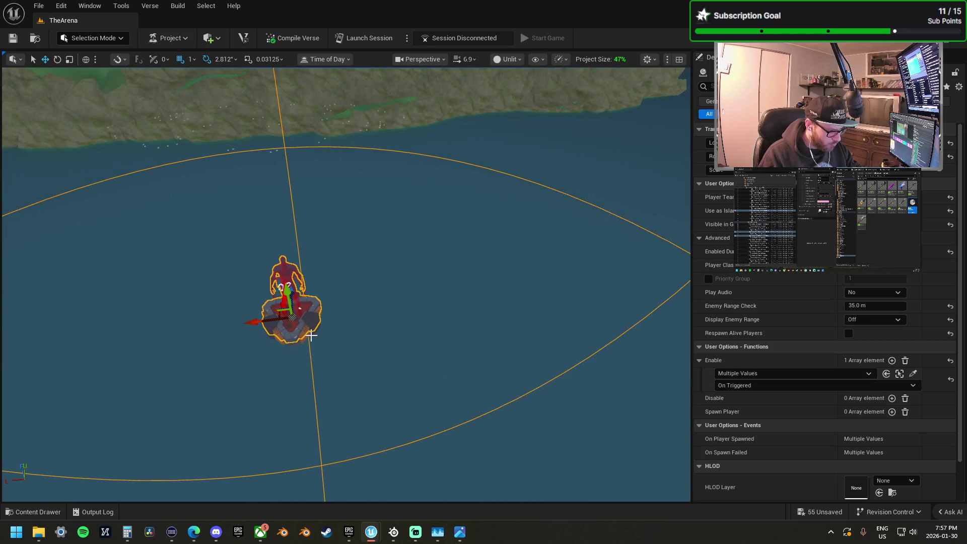
# Step: Fly to the ruins and select the spare spawn pad
pyautogui.scroll(3, 306, 334)
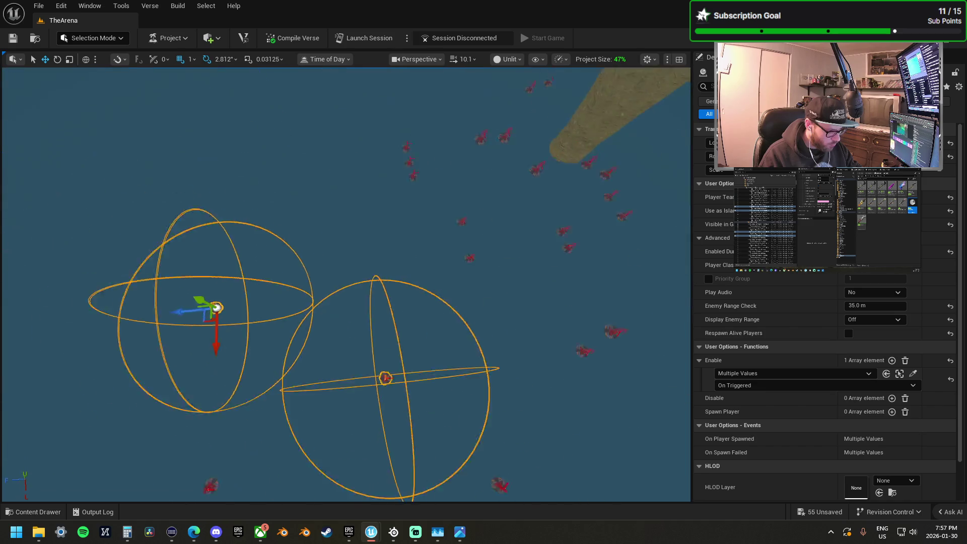
pyautogui.scroll(-3, 182, 317)
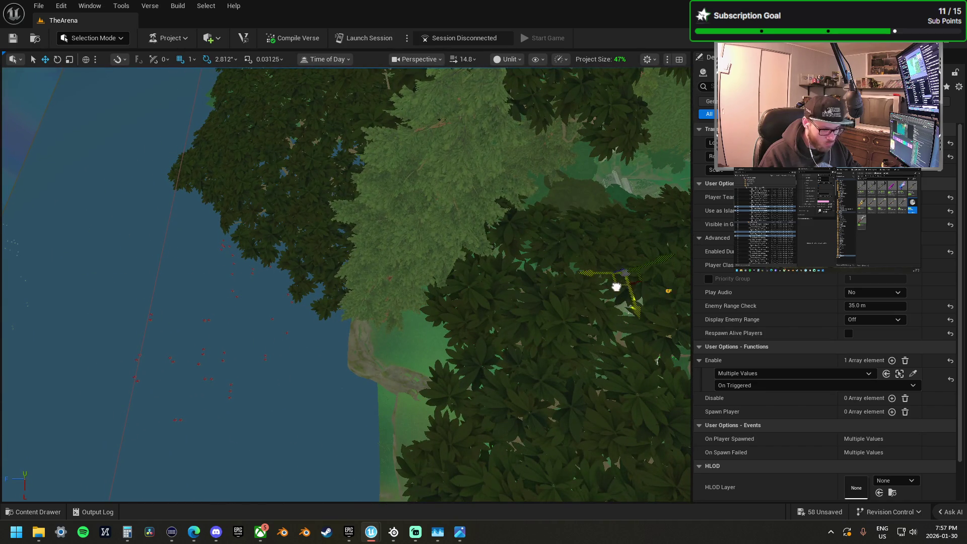
pyautogui.scroll(5, 636, 281)
pyautogui.scroll(-5, 345, 284)
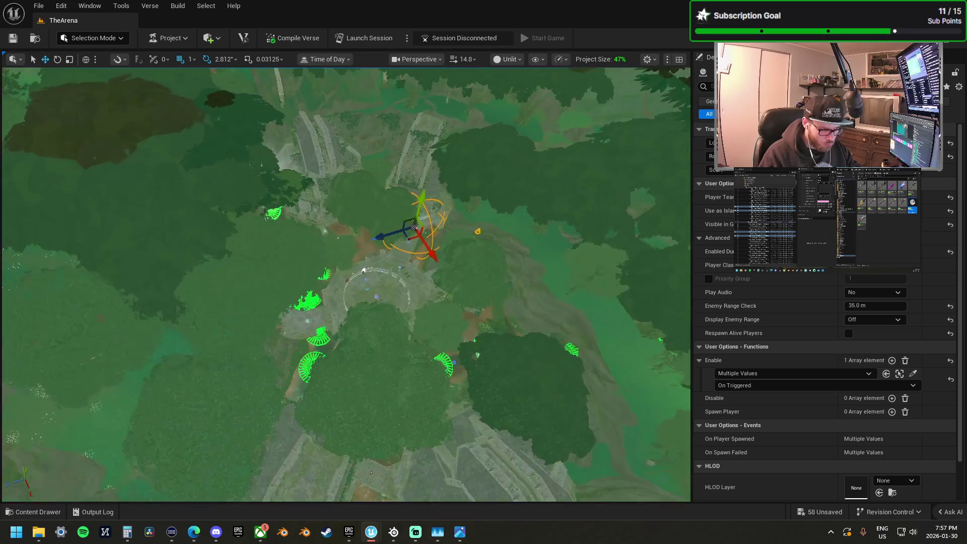
pyautogui.scroll(5, 356, 295)
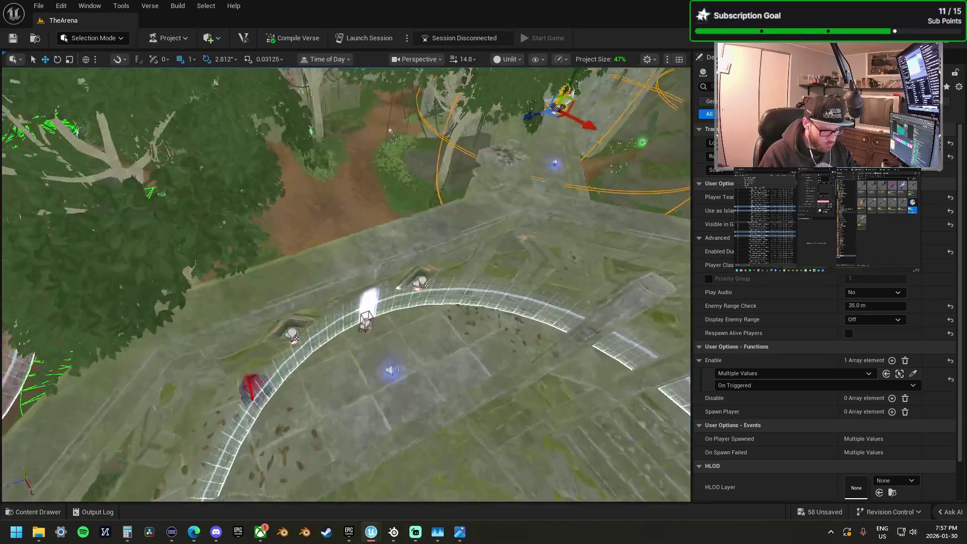
pyautogui.scroll(3, 370, 292)
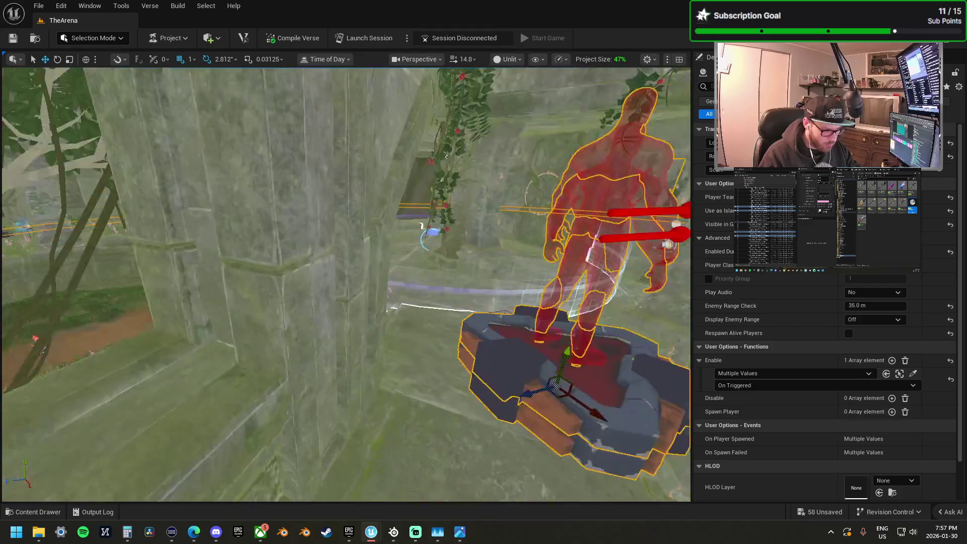
pyautogui.scroll(-4, 370, 292)
pyautogui.scroll(-2, 509, 282)
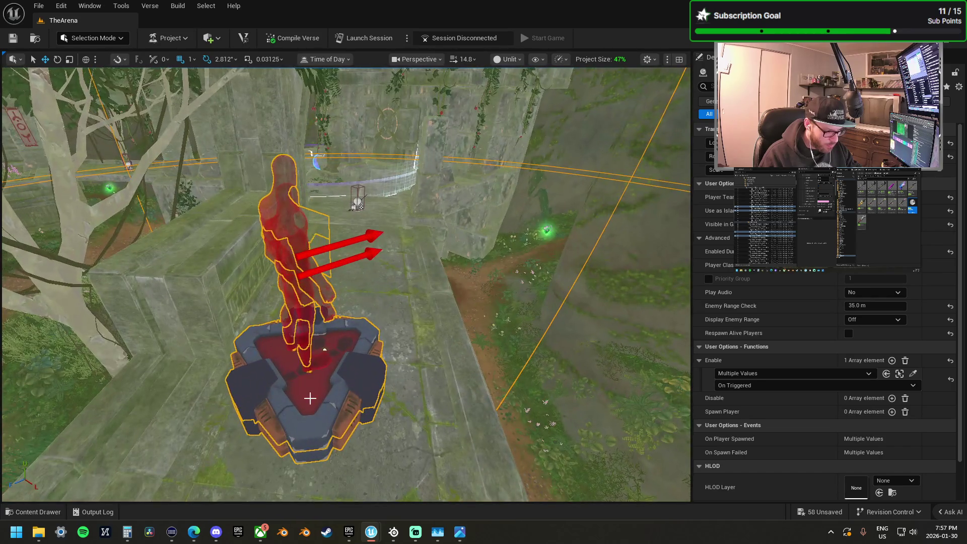
pyautogui.click(310, 398)
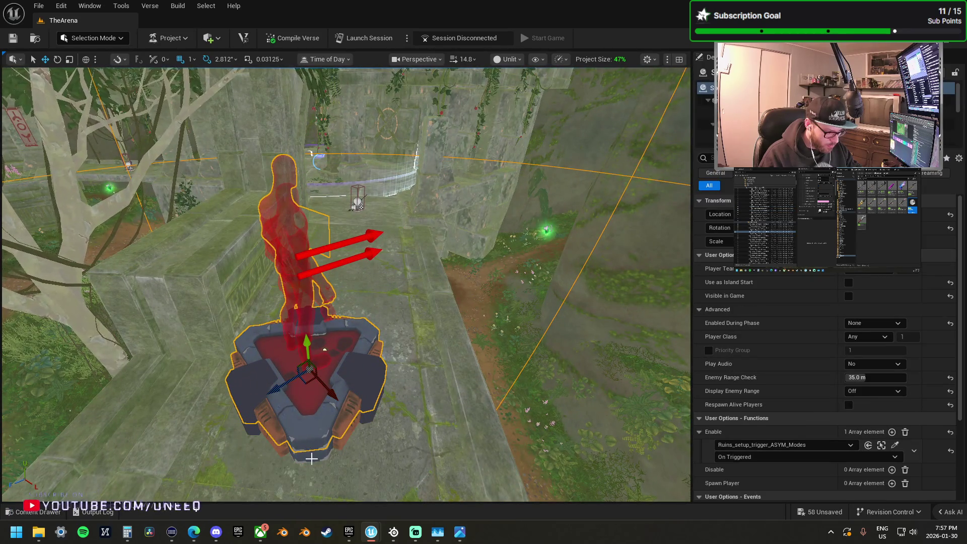
pyautogui.keyDown('ctrl'); pyautogui.click(310, 428); pyautogui.keyUp('ctrl')
# Step: Move the spawn pad onto the dirt path below the ruins' stone staircase
pyautogui.moveTo(304, 397); pyautogui.dragTo(315, 374)
pyautogui.moveTo(11, 274); pyautogui.dragTo(13, 268)
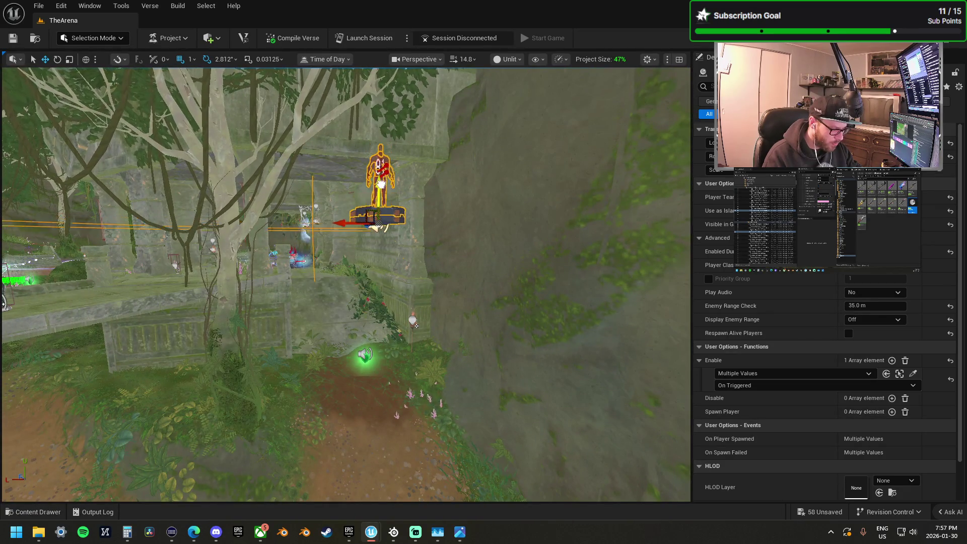
pyautogui.moveTo(407, 384)
pyautogui.mouseDown()
pyautogui.moveTo(414, 429)
pyautogui.moveTo(404, 432)
pyautogui.moveTo(395, 396)
pyautogui.mouseUp()
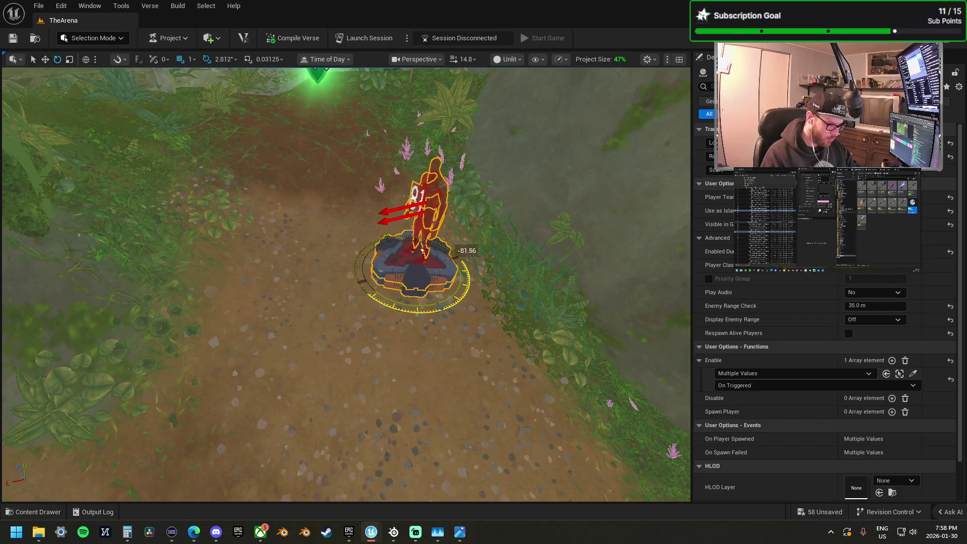
pyautogui.scroll(-10, 453, 327)
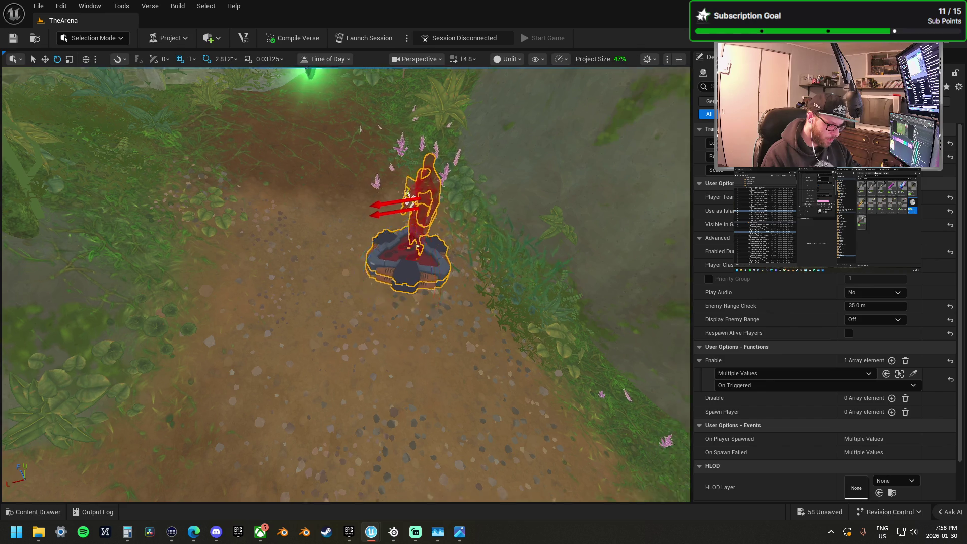
pyautogui.scroll(-10, 346, 284)
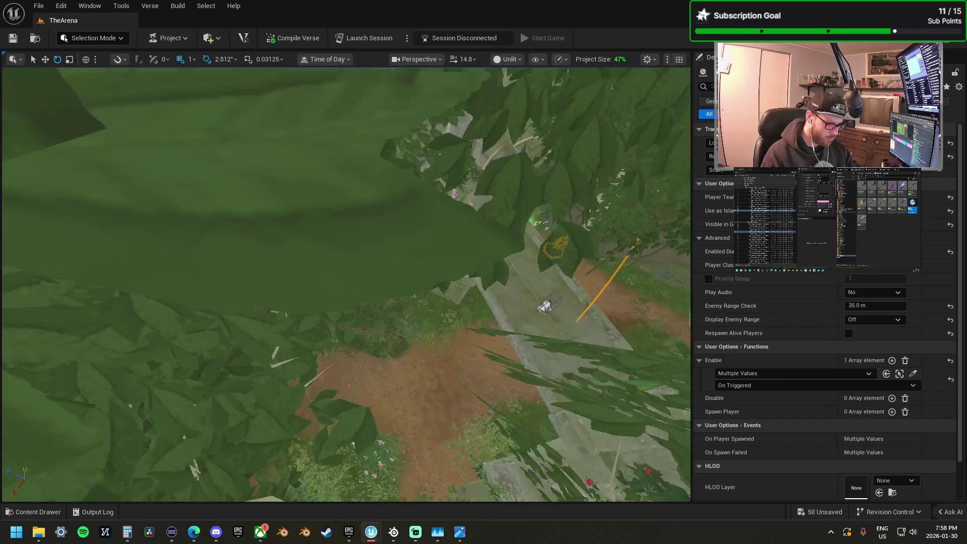
pyautogui.press('f')
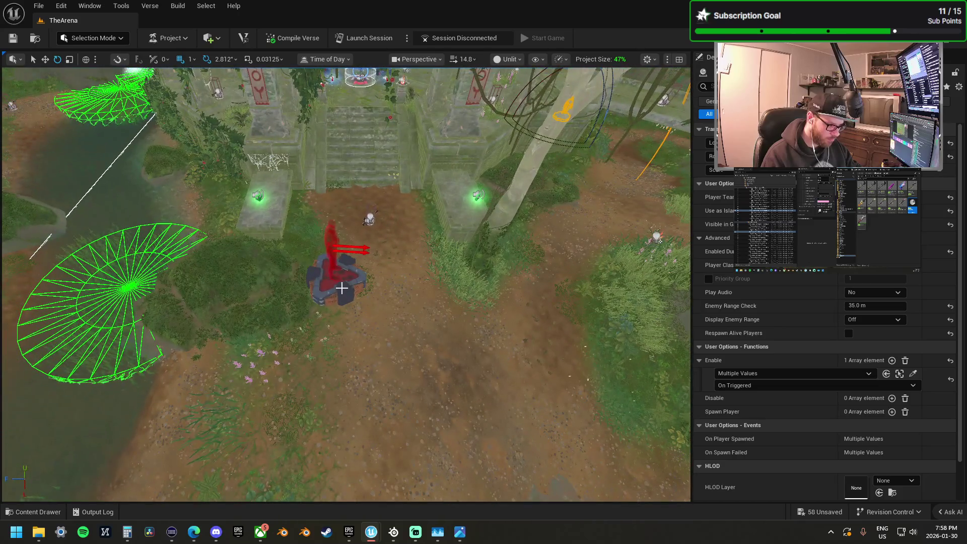
pyautogui.click(330, 301)
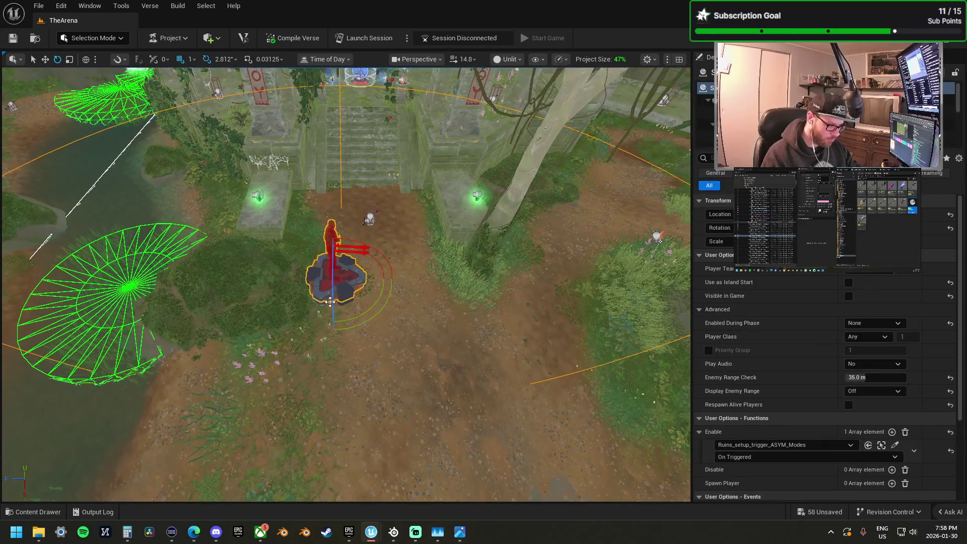
# Step: Select a spawn pad and orbit in close to the pads by the ruins' archway
pyautogui.keyDown('ctrl'); pyautogui.click(335, 302); pyautogui.keyUp('ctrl')
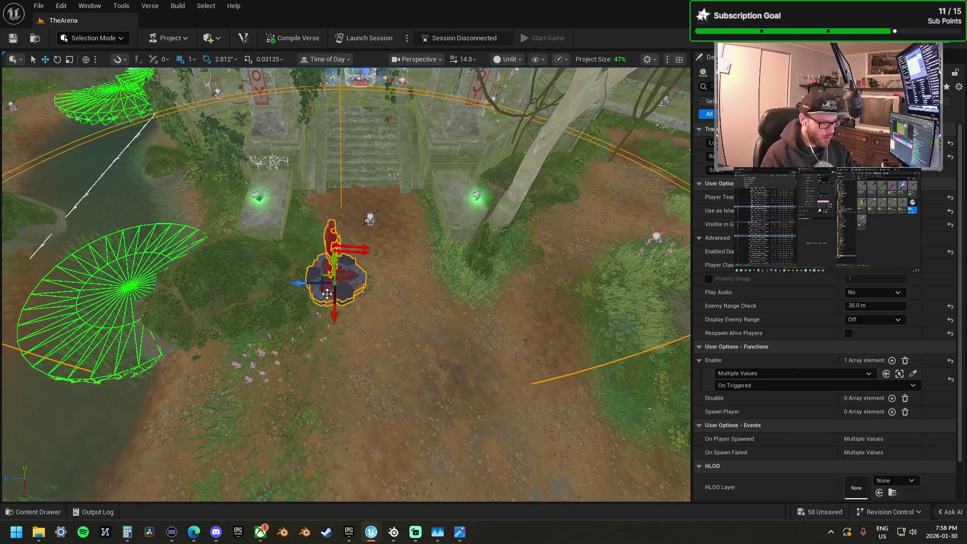
pyautogui.moveTo(326, 292); pyautogui.dragTo(390, 257)
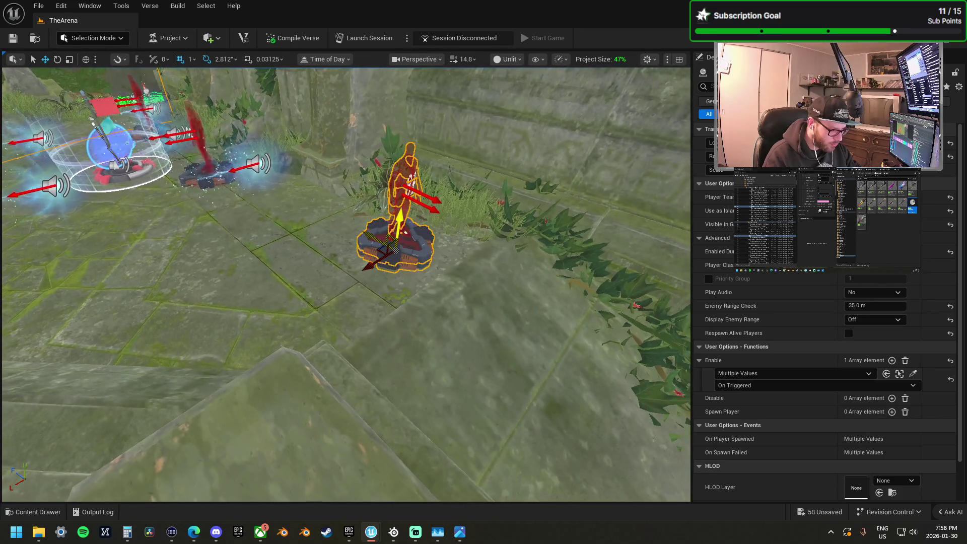
pyautogui.moveTo(390, 272); pyautogui.dragTo(365, 259)
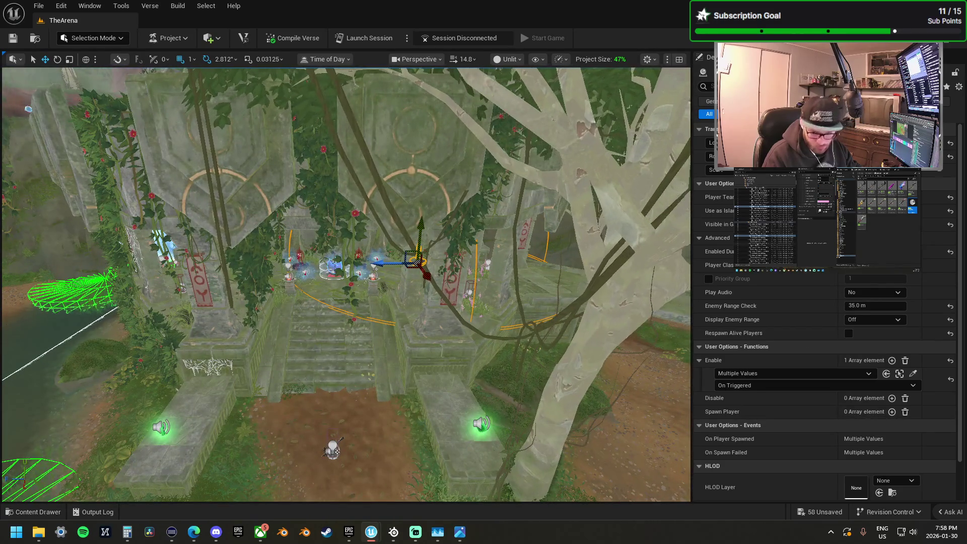
pyautogui.moveTo(596, 359); pyautogui.dragTo(414, 319)
# Step: Add the back spawn pad to the selection and frame both pads on the dirt path
pyautogui.press('f')
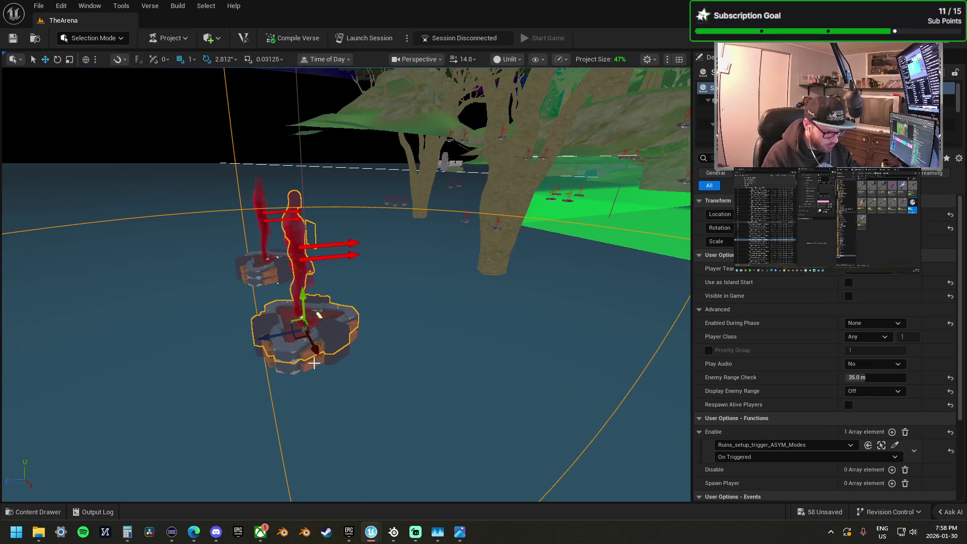
pyautogui.keyDown('ctrl'); pyautogui.click(270, 281); pyautogui.keyUp('ctrl')
pyautogui.moveTo(352, 272); pyautogui.dragTo(352, 332)
pyautogui.moveTo(299, 292)
pyautogui.mouseDown()
pyautogui.moveTo(299, 313)
pyautogui.moveTo(298, 293)
pyautogui.mouseUp()
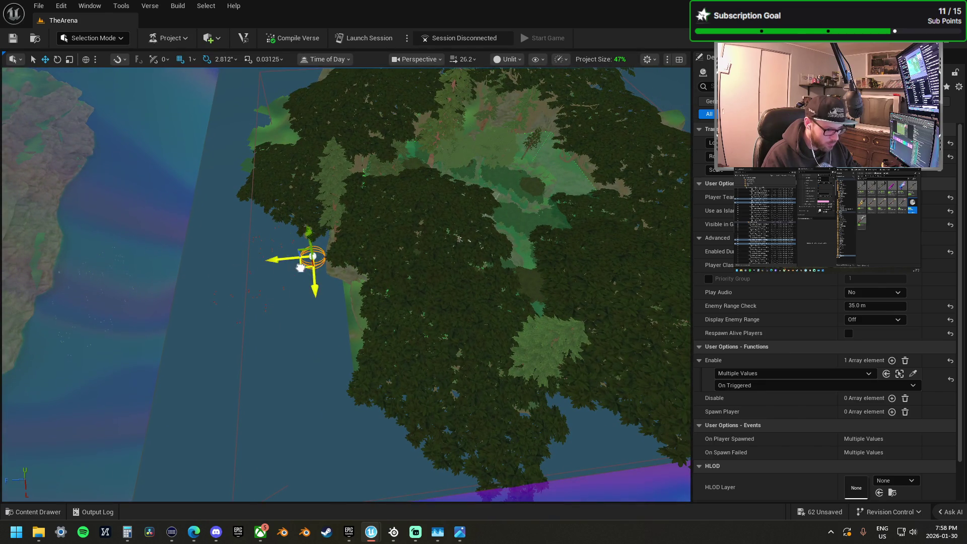
pyautogui.press('f')
pyautogui.moveTo(364, 250); pyautogui.dragTo(344, 221)
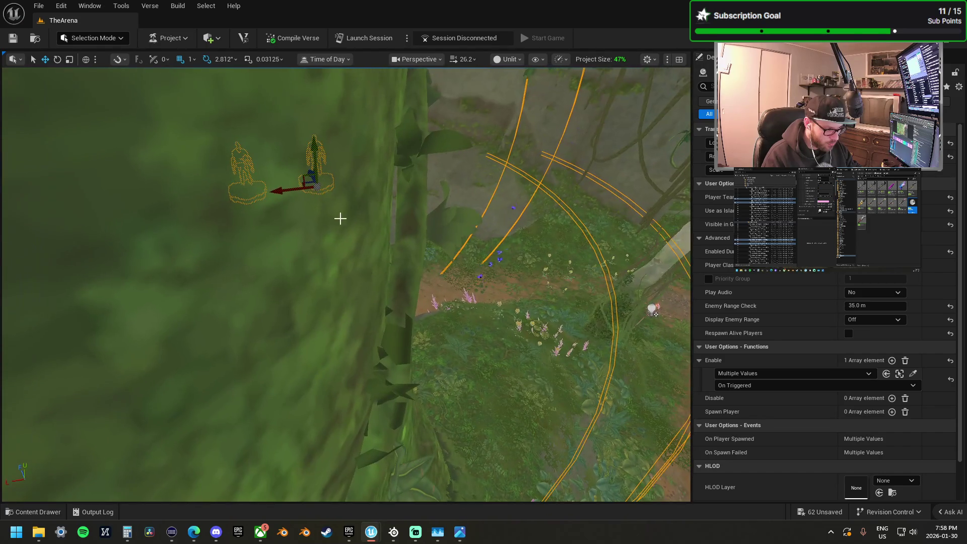
pyautogui.moveTo(306, 182)
pyautogui.mouseDown()
pyautogui.moveTo(303, 209)
pyautogui.moveTo(315, 214)
pyautogui.mouseUp()
pyautogui.moveTo(338, 154); pyautogui.dragTo(346, 210)
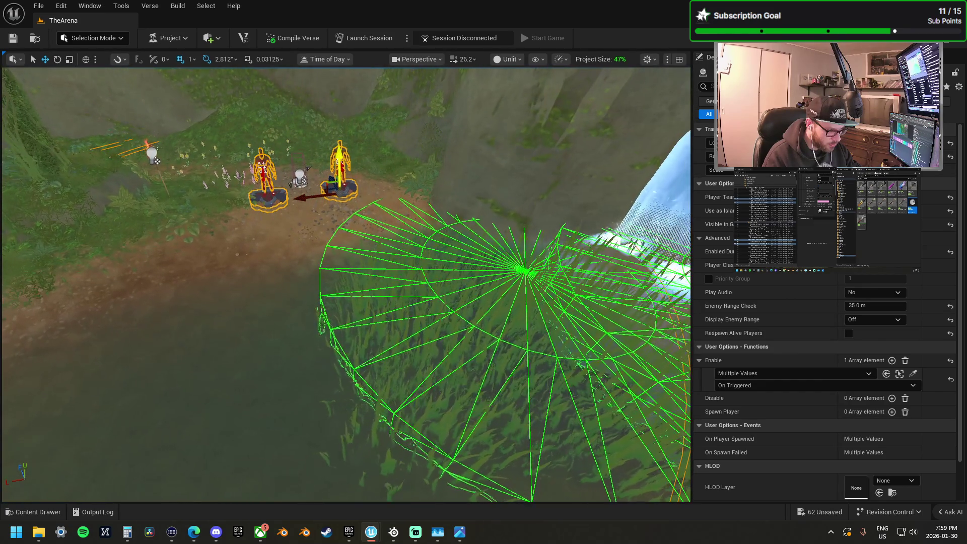
# Step: Rotate both spawn pads by -45 degrees and return to Move mode
pyautogui.press('e')
pyautogui.moveTo(347, 217); pyautogui.dragTo(383, 217)
pyautogui.press('w')
pyautogui.moveTo(302, 194); pyautogui.dragTo(353, 205)
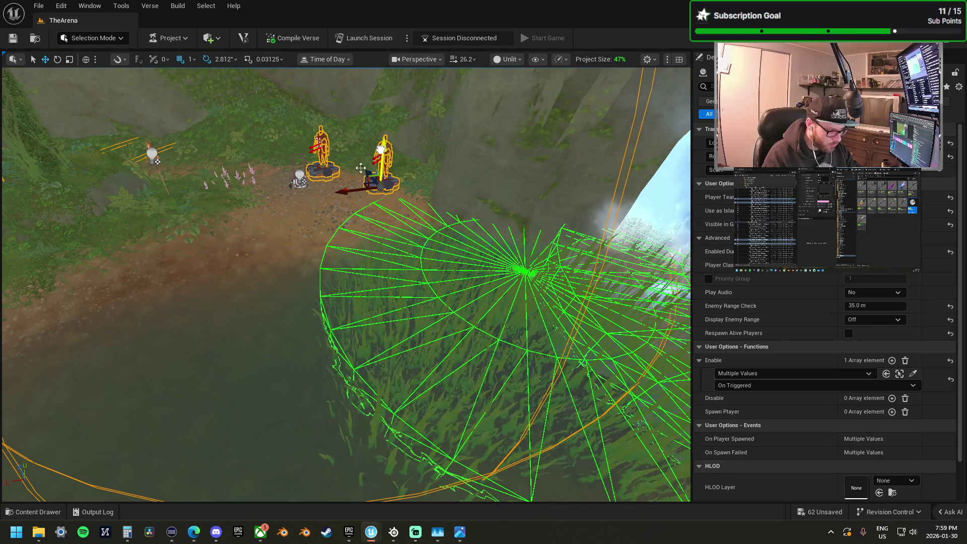
pyautogui.press('f')
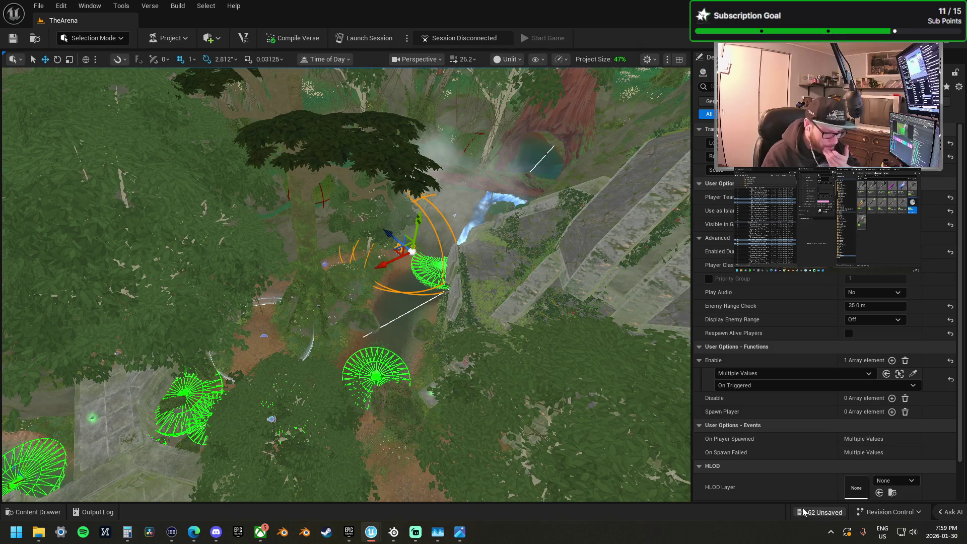
# Step: Save all unsaved TheArena changes with Save Selected from the Unsaved counter
pyautogui.click(802, 507)
pyautogui.click(558, 379)
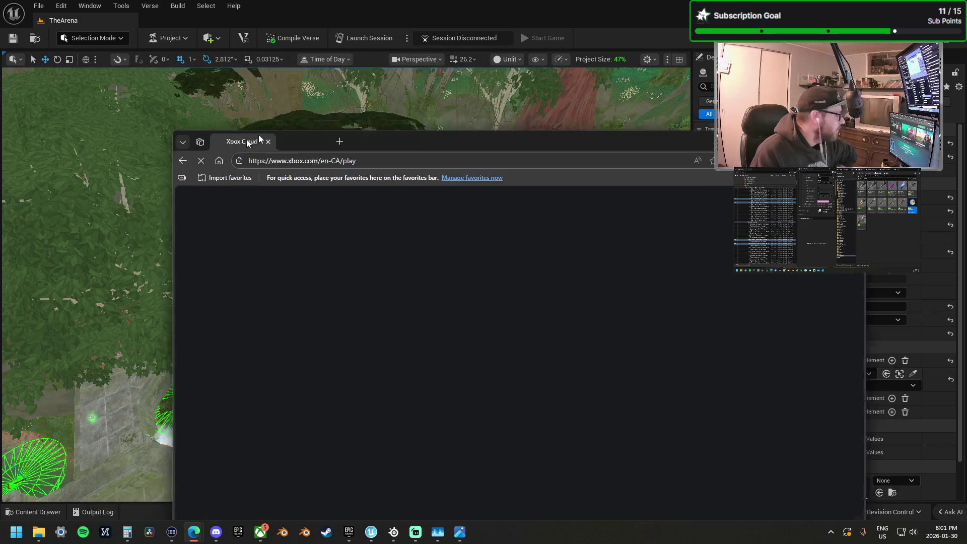
# Step: Reposition the Edge window and launch Fortnite from the Jump back in tile
pyautogui.moveTo(246, 139); pyautogui.dragTo(210, 31)
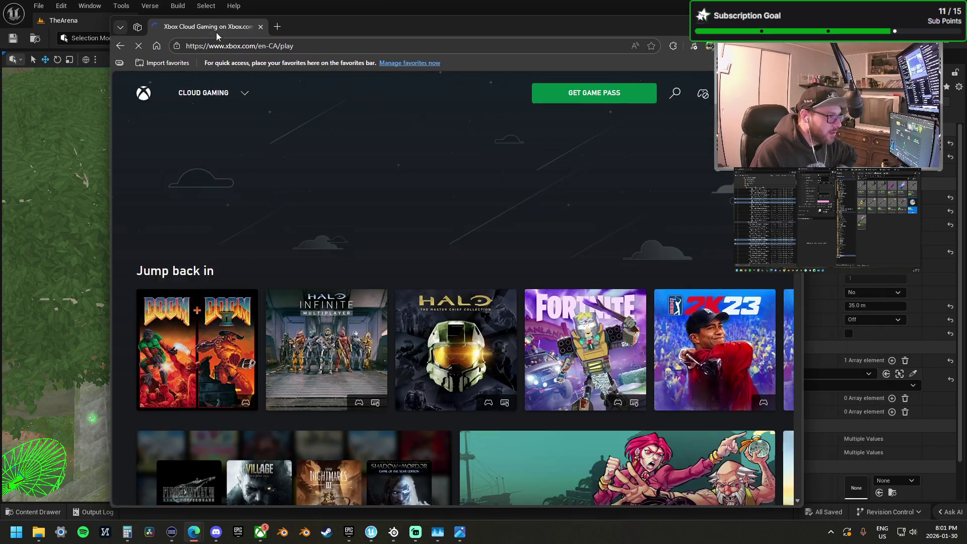
pyautogui.moveTo(352, 23); pyautogui.dragTo(334, 53)
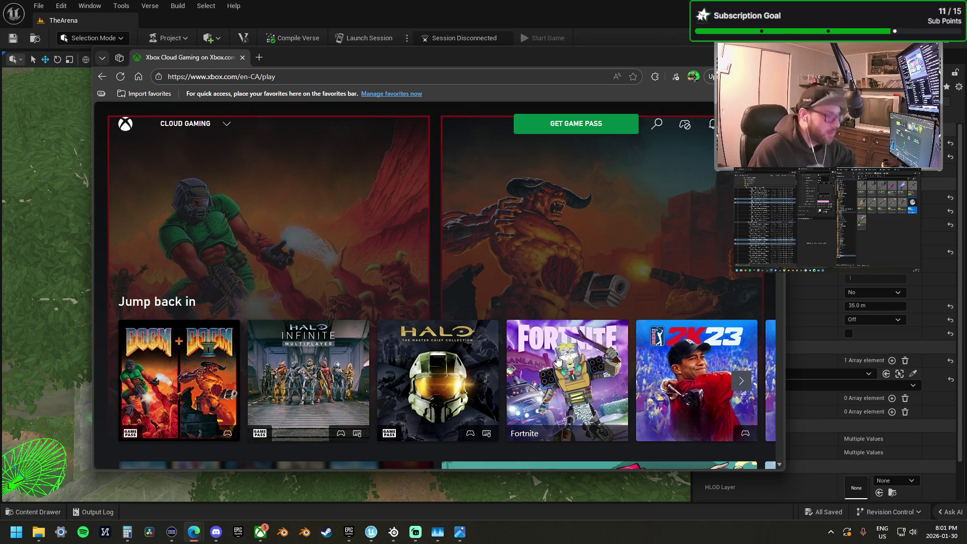
pyautogui.click(558, 359)
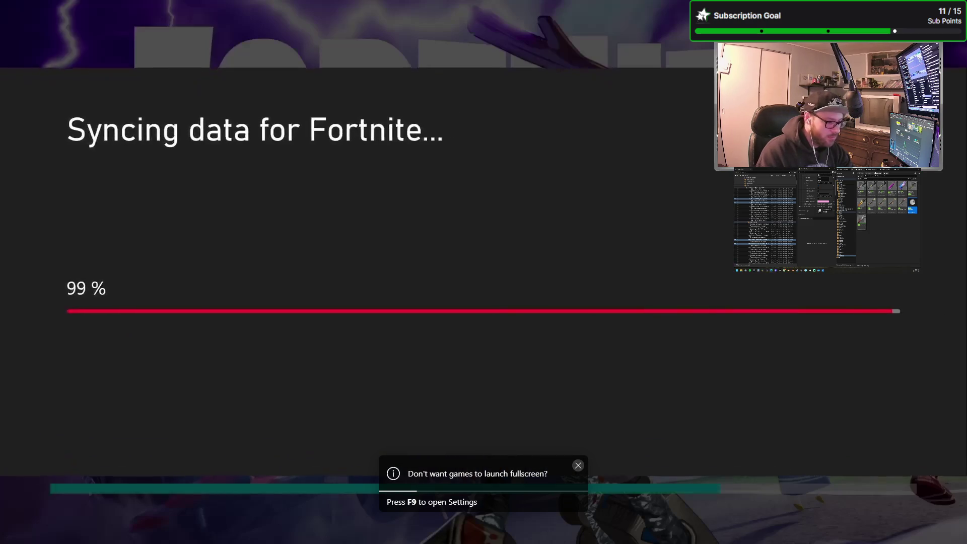
# Step: Close the Xbox guide, confirm the safe zone prompt and turn voice chat off
pyautogui.press('F9')
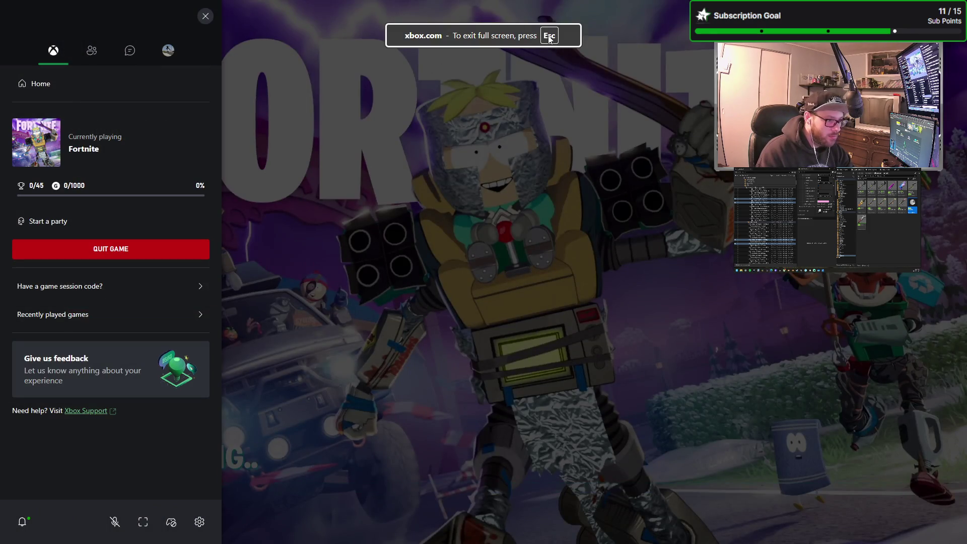
pyautogui.click(473, 101)
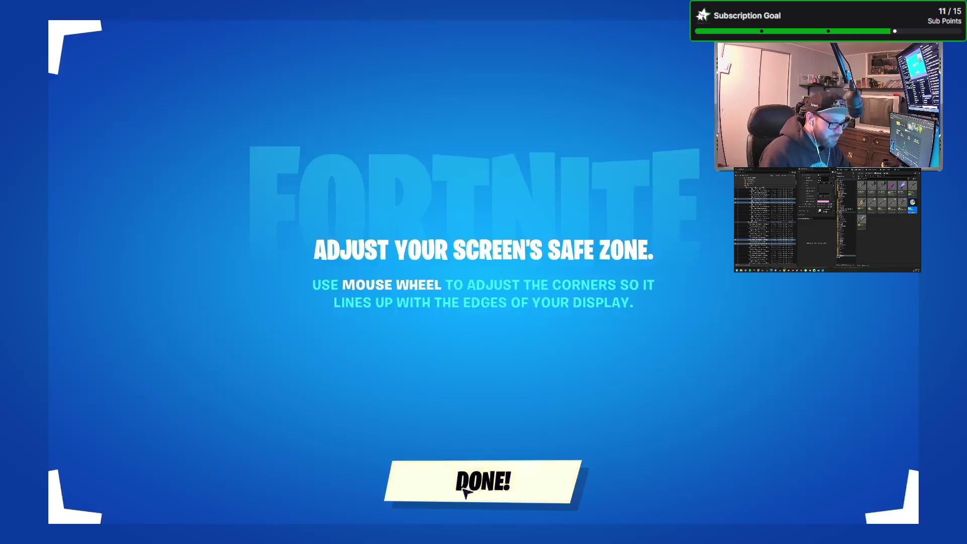
pyautogui.click(465, 491)
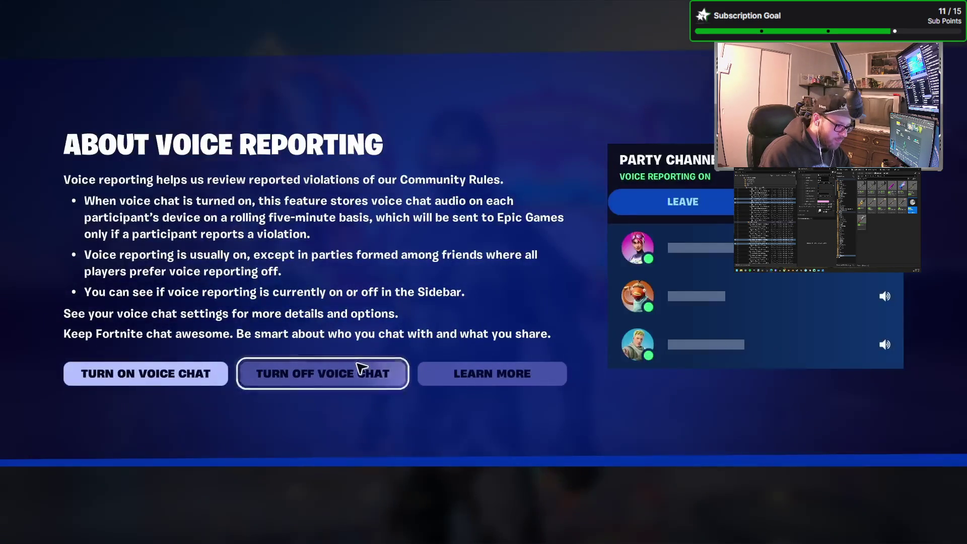
pyautogui.click(246, 377)
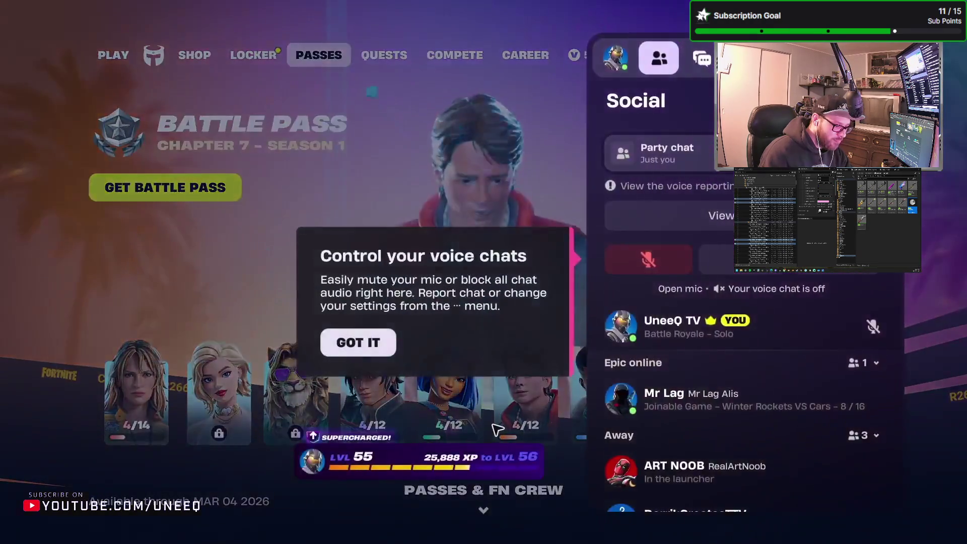
pyautogui.click(350, 343)
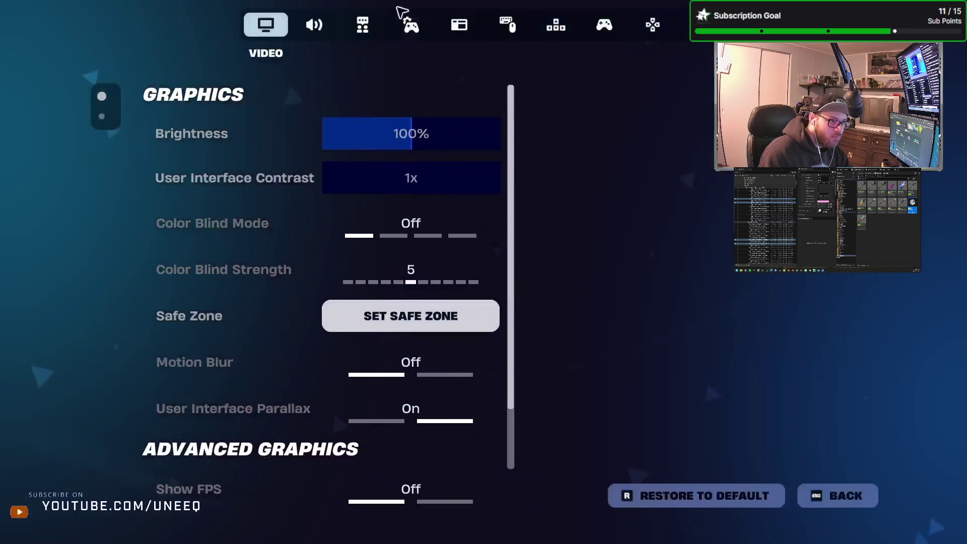
# Step: Set the Main audio volume to 0%, apply it and return to the lobby
pyautogui.click(362, 25)
pyautogui.click(321, 29)
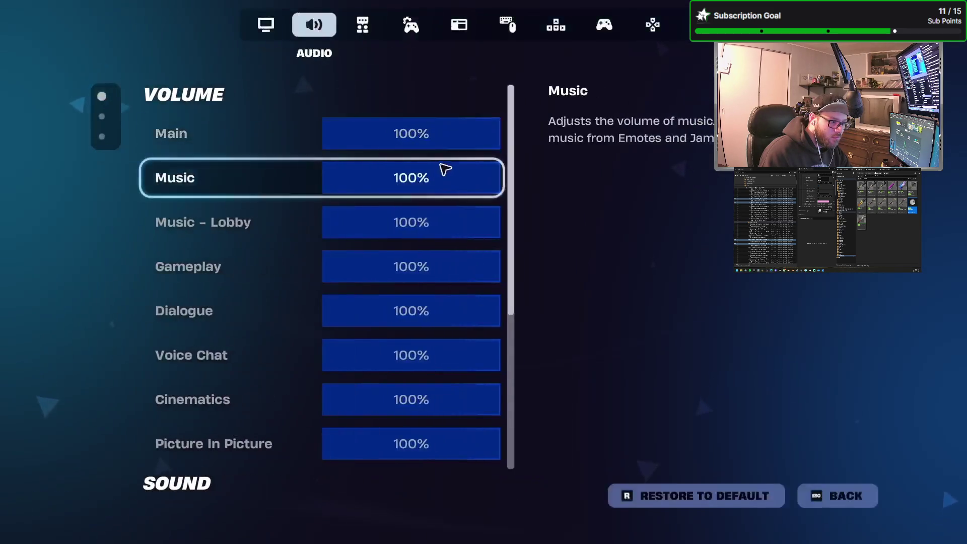
pyautogui.click(331, 130)
pyautogui.moveTo(331, 130); pyautogui.dragTo(323, 131)
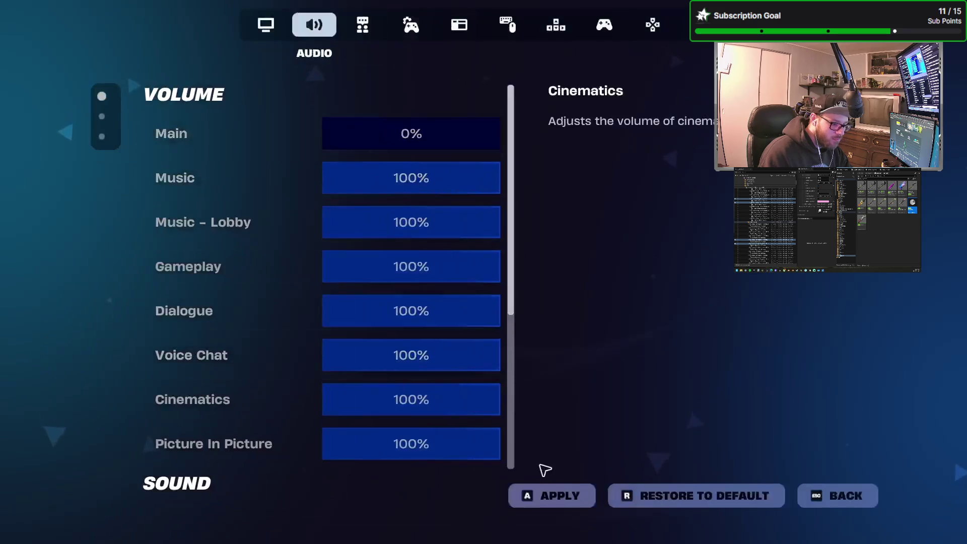
pyautogui.click(546, 496)
pyautogui.press('Escape')
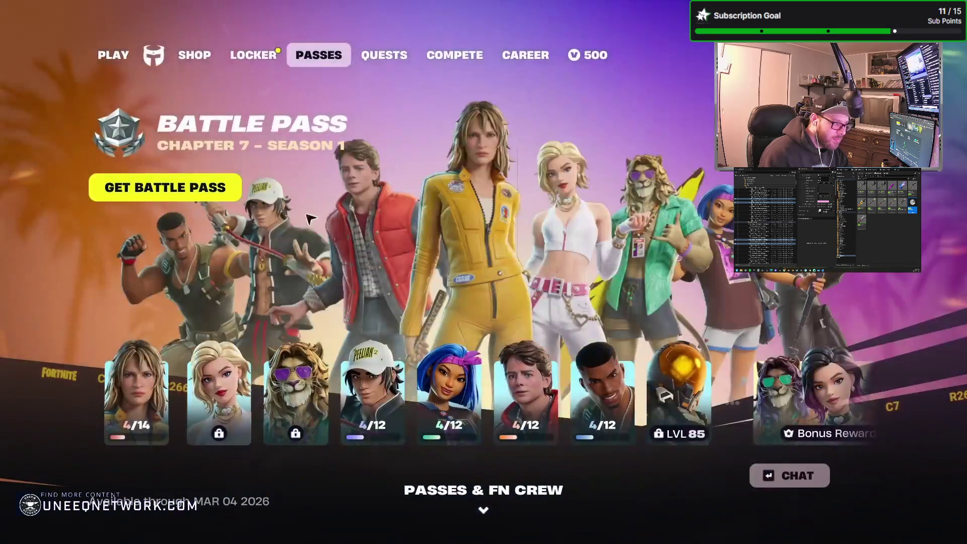
# Step: Choose The Arena island in the Play lobby, start matchmaking and dismiss the Claim All popup
pyautogui.click(119, 61)
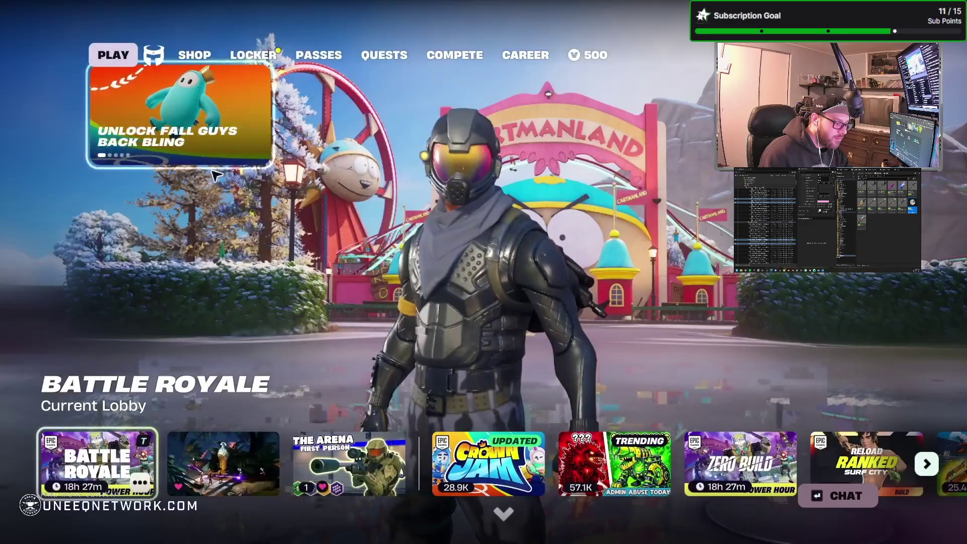
pyautogui.click(380, 486)
pyautogui.click(380, 485)
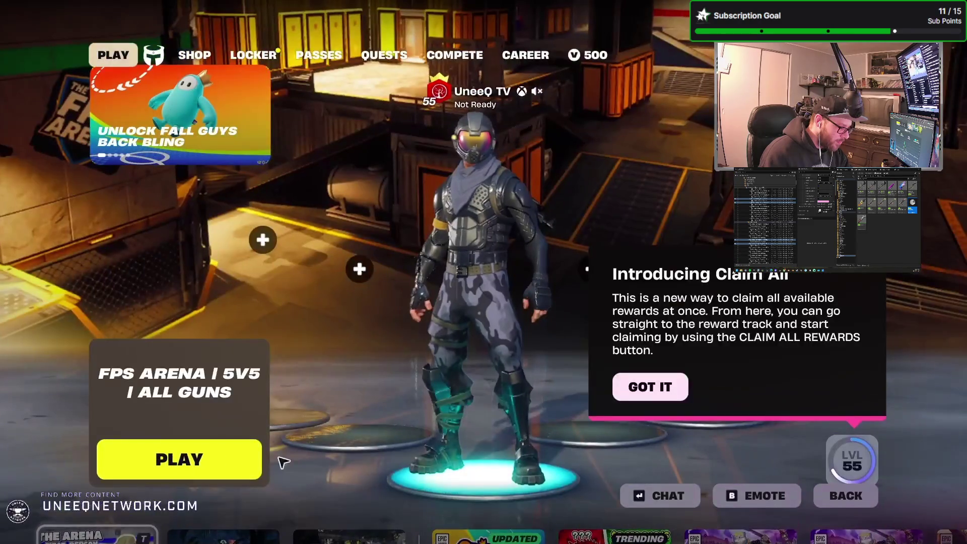
pyautogui.click(201, 458)
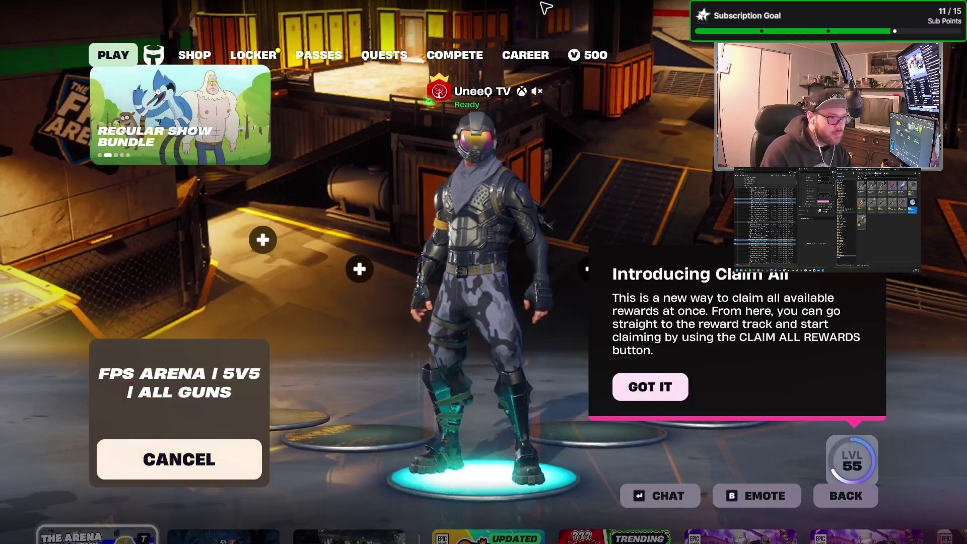
pyautogui.click(664, 390)
pyautogui.press('o')
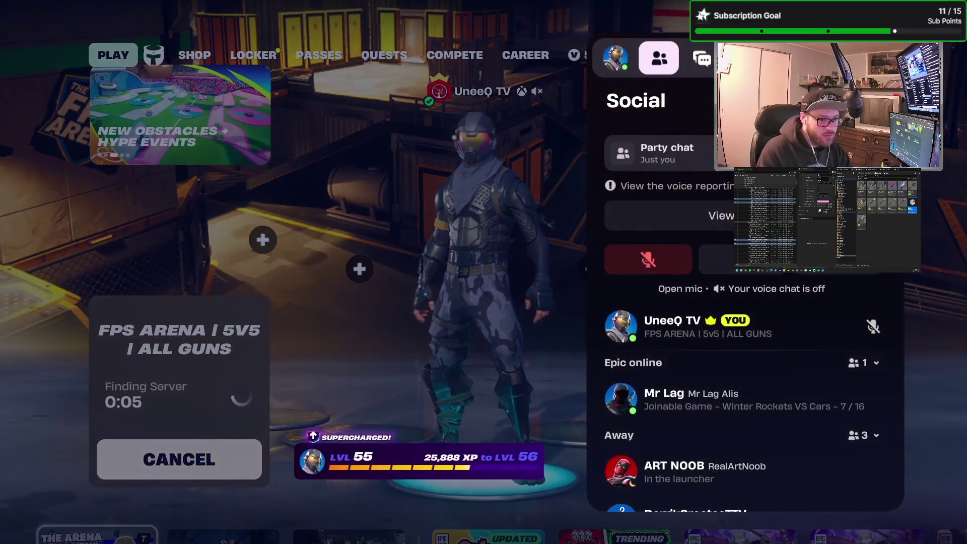
pyautogui.press('Escape')
pyautogui.press('Escape')
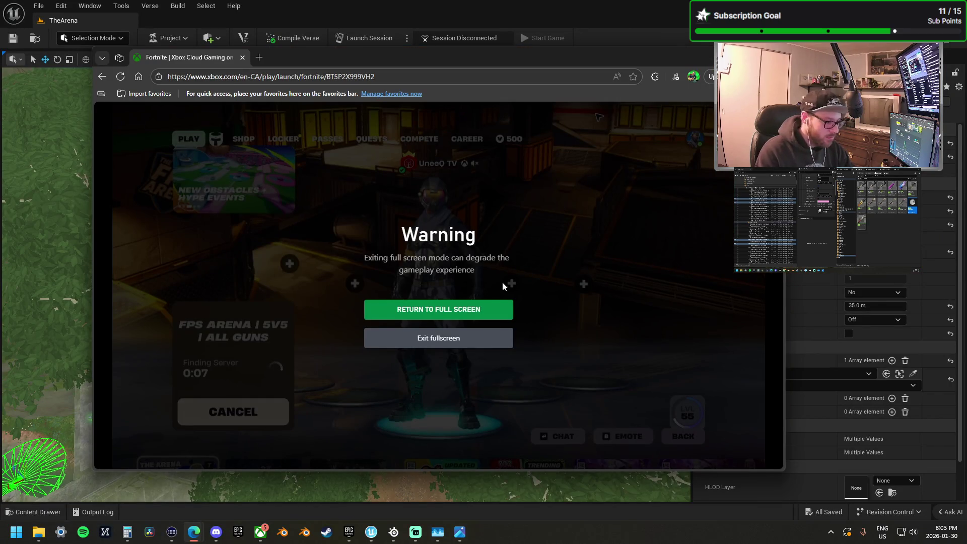
# Step: Wait for the FPS ARENA lobby to load, briefly windowing then restoring fullscreen, and open the menu
pyautogui.click(465, 343)
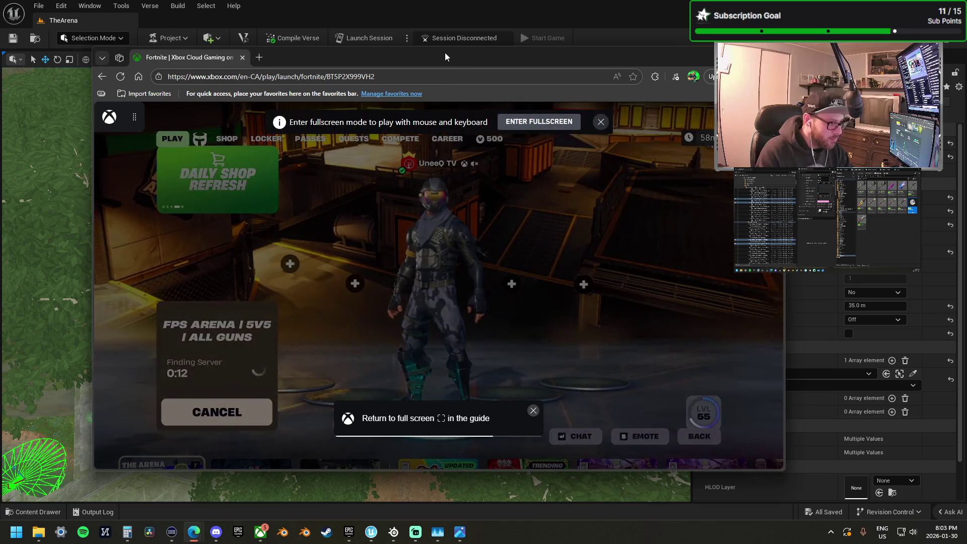
pyautogui.moveTo(445, 57)
pyautogui.mouseDown()
pyautogui.moveTo(497, 48)
pyautogui.moveTo(472, 63)
pyautogui.mouseUp()
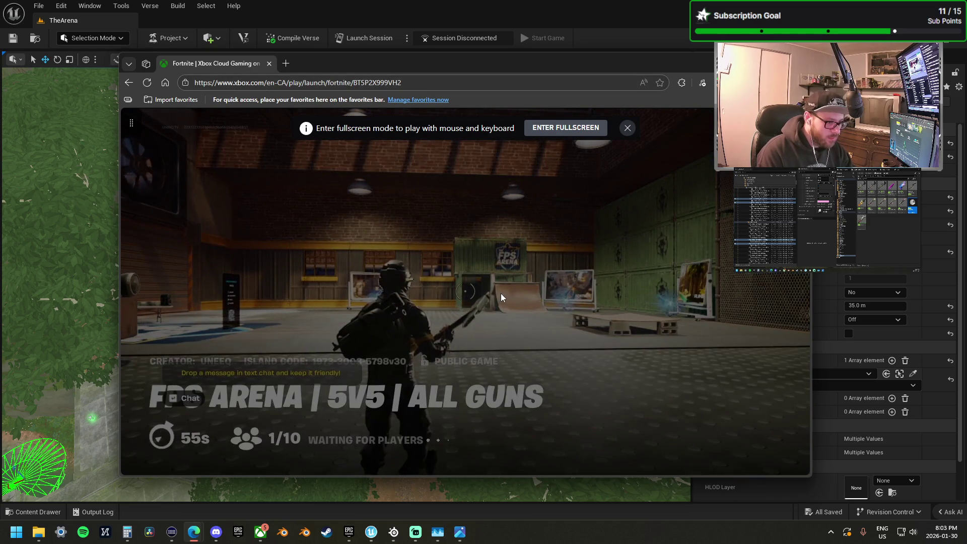
pyautogui.click(566, 127)
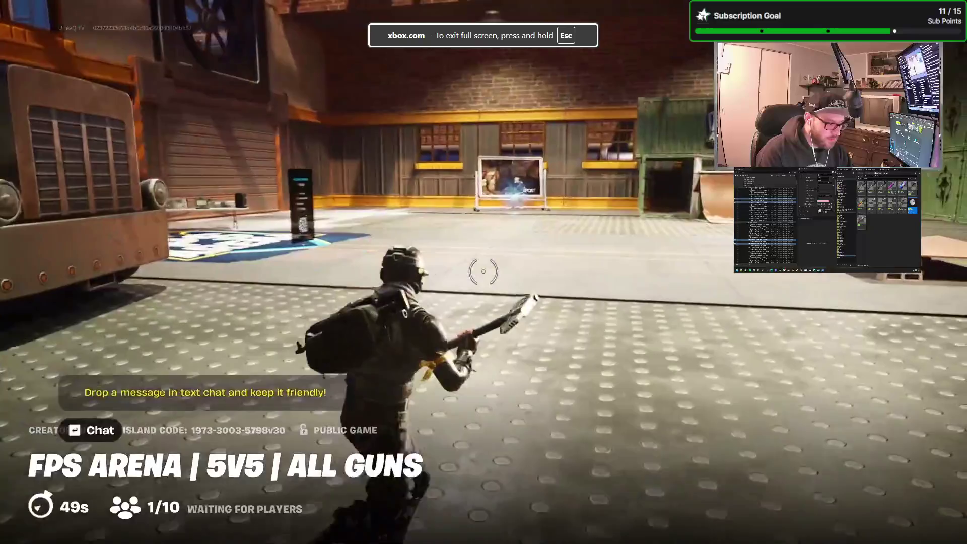
pyautogui.press('Escape')
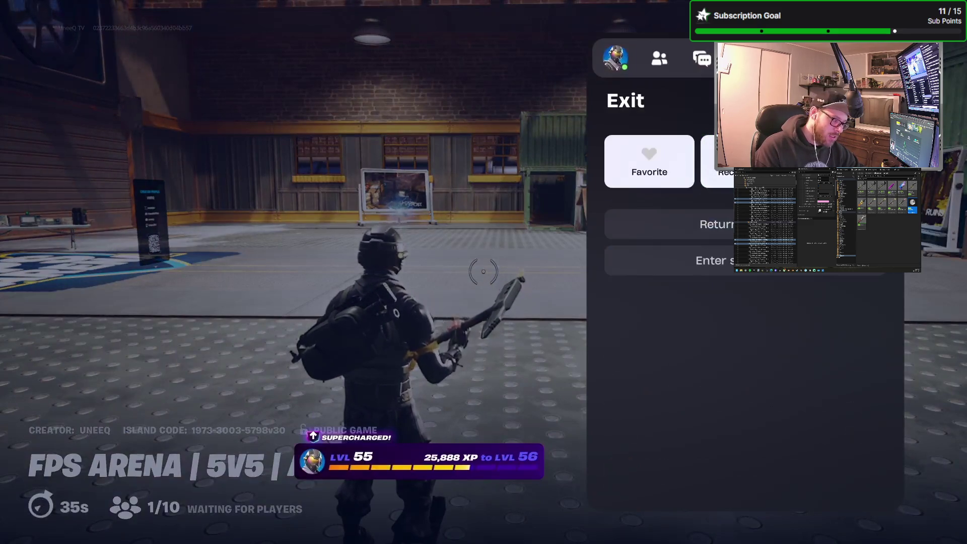
# Step: Close the game menu, switch to the rifle, then exit the stream's full-screen mode
pyautogui.press('Escape')
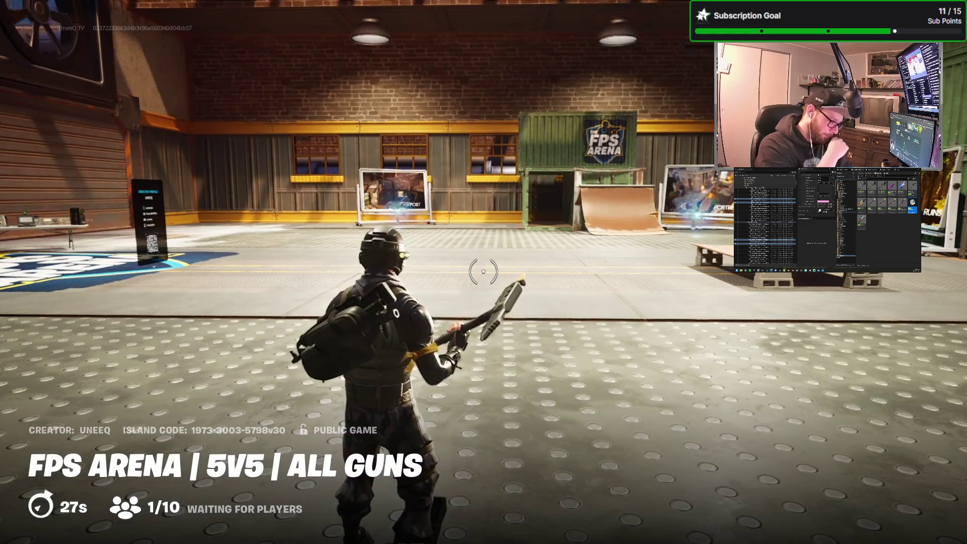
pyautogui.press('2')
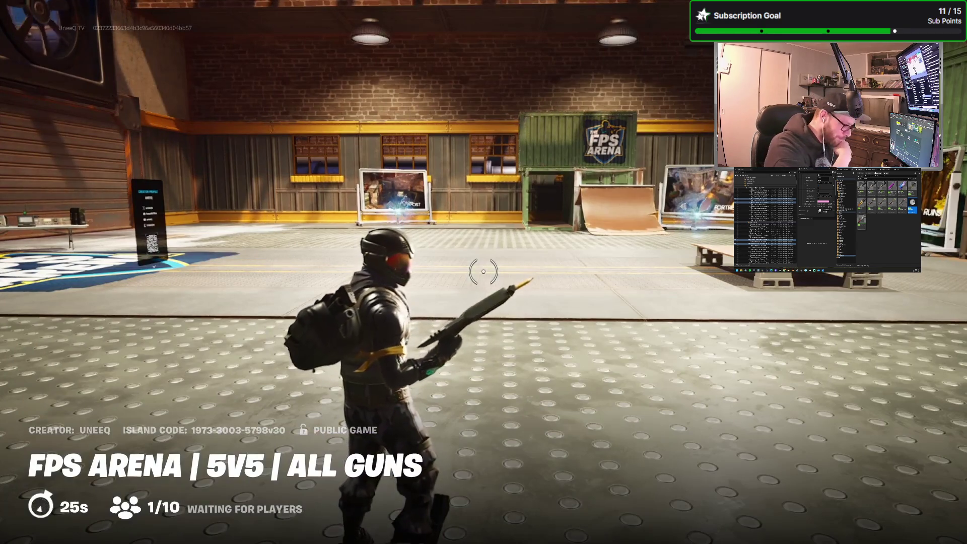
pyautogui.moveTo(483, 272)
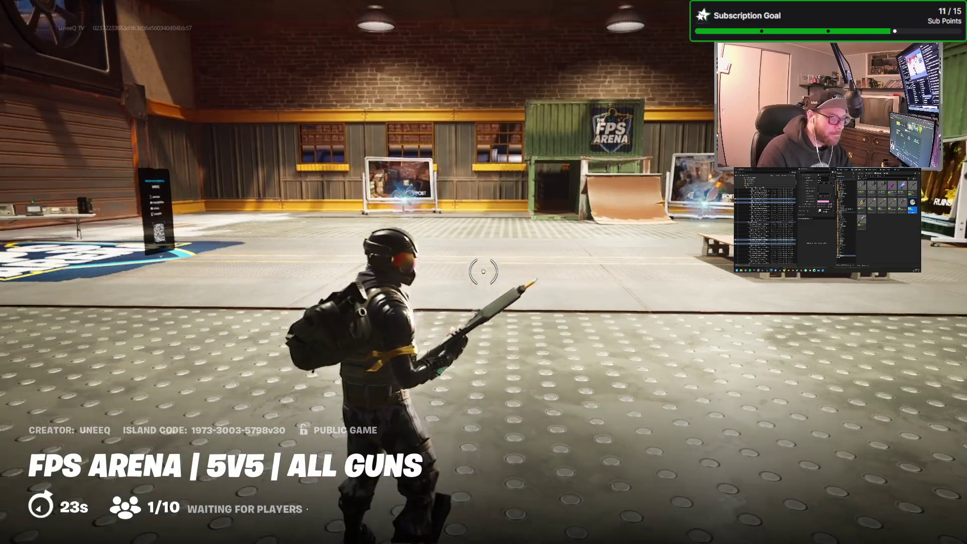
pyautogui.press('1')
pyautogui.press('o')
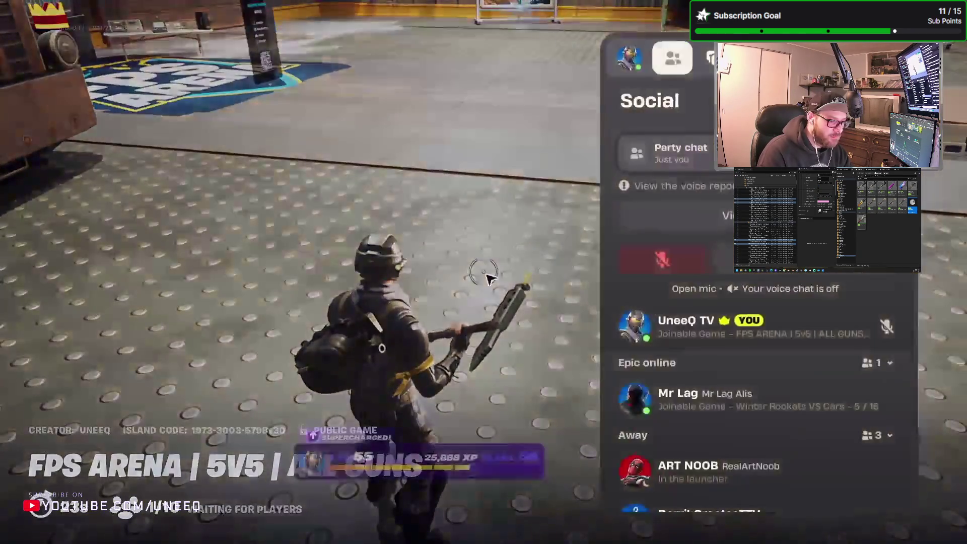
pyautogui.press('Escape')
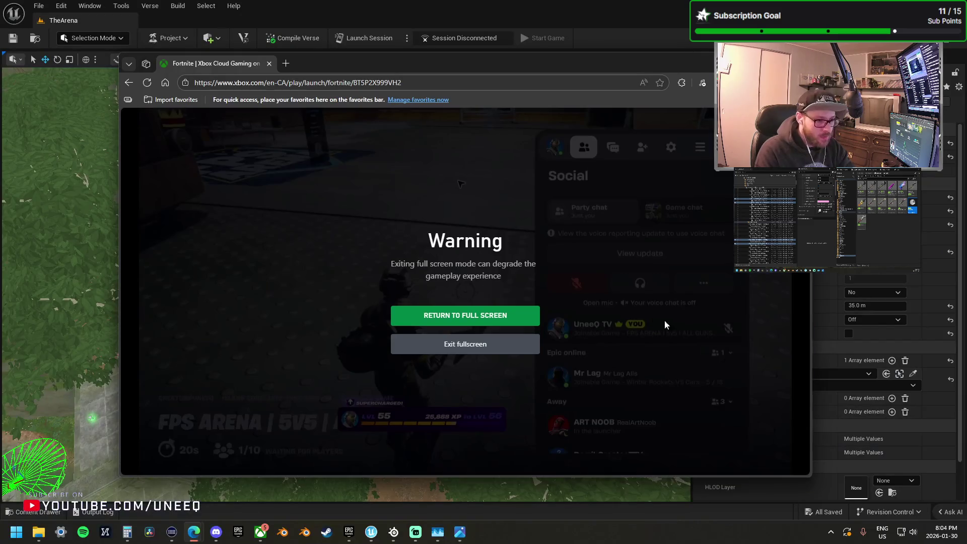
# Step: Switch away from the Fortnite stream back to the TheArena level in UEFN
pyautogui.hotkey('alt', 'Tab')
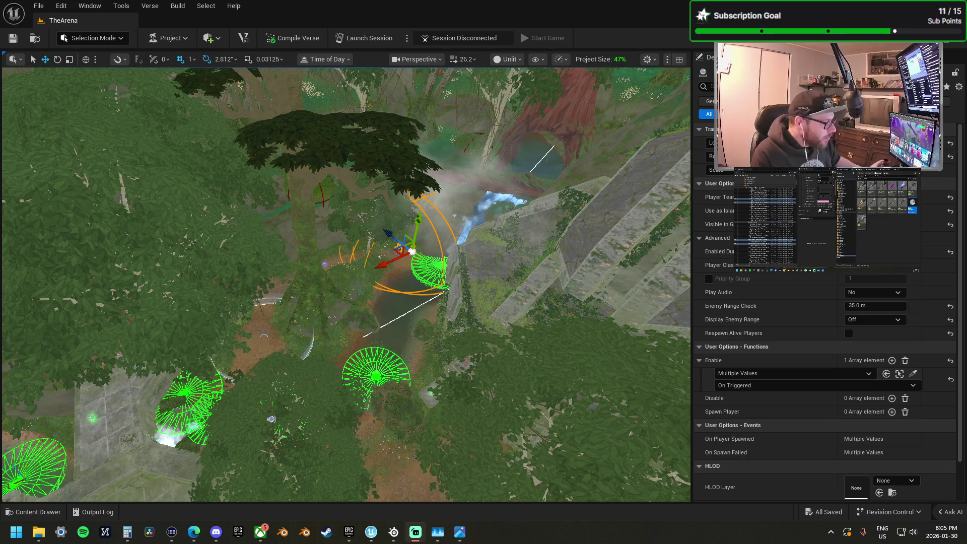
pyautogui.hotkey('alt', 'Tab')
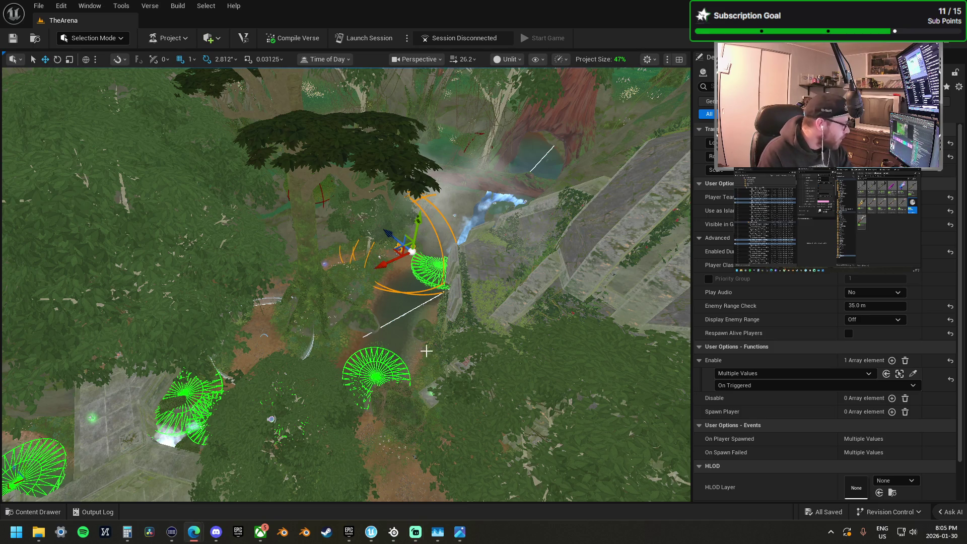
# Step: Move the viewport camera down to the spawn pad beside the forest waterfall and stream
pyautogui.hotkey('alt', 'Tab')
pyautogui.scroll(3, 439, 317)
pyautogui.scroll(-2, 347, 285)
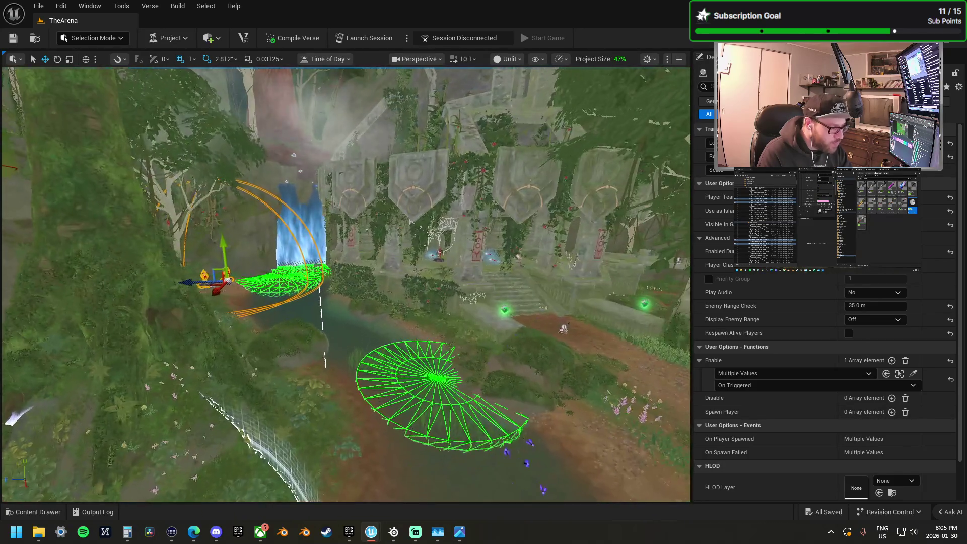
pyautogui.scroll(-1, 346, 285)
pyautogui.moveTo(438, 317); pyautogui.dragTo(438, 318)
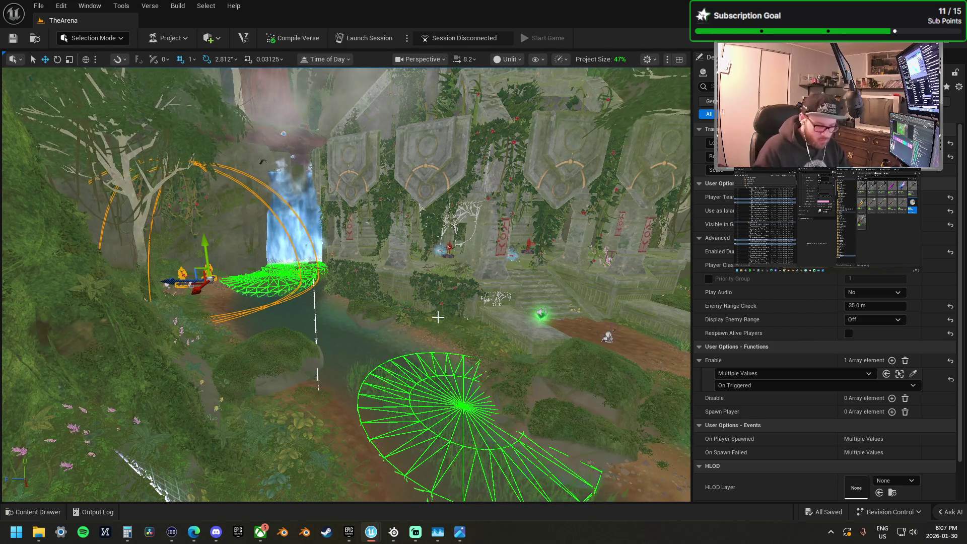
# Step: Fly the camera along the forest path to view the pond spawn pads from another angle
pyautogui.moveTo(312, 158)
pyautogui.mouseDown()
pyautogui.moveTo(413, 177)
pyautogui.moveTo(483, 216)
pyautogui.moveTo(473, 202)
pyautogui.moveTo(433, 226)
pyautogui.moveTo(473, 237)
pyautogui.moveTo(375, 298)
pyautogui.mouseUp()
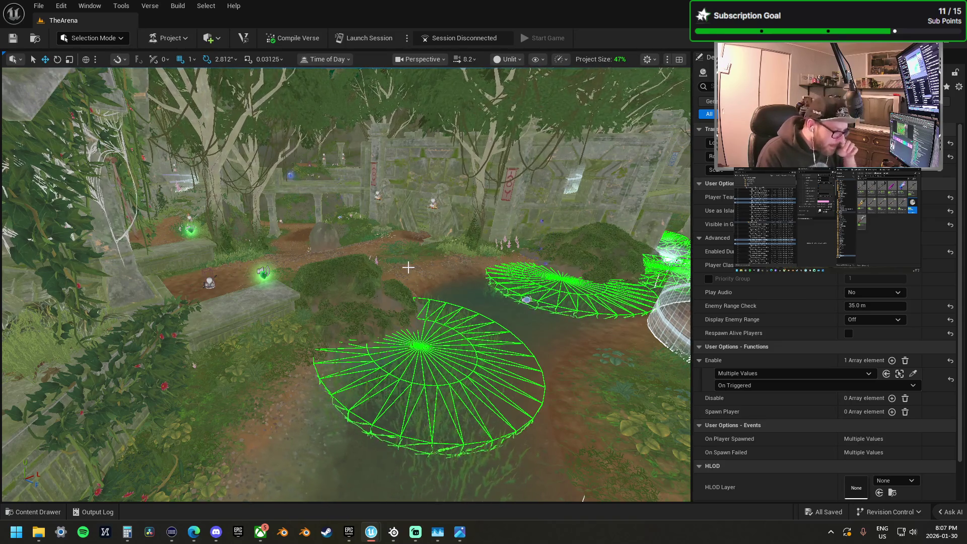
pyautogui.moveTo(408, 267)
pyautogui.mouseDown()
pyautogui.moveTo(390, 326)
pyautogui.moveTo(342, 322)
pyautogui.moveTo(207, 186)
pyautogui.mouseUp()
pyautogui.scroll(1, 338, 317)
pyautogui.scroll(2, 318, 297)
pyautogui.scroll(-2, 282, 262)
pyautogui.scroll(-2, 262, 242)
# Step: Look down on the arena ring from above the trees, then bring the Fortnite window forward
pyautogui.moveTo(140, 120); pyautogui.dragTo(670, 453)
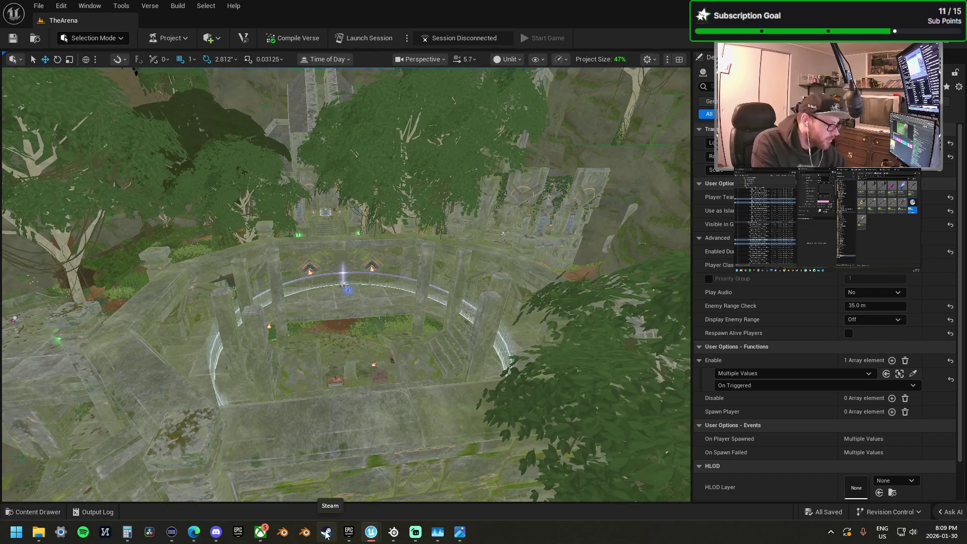
pyautogui.moveTo(201, 540)
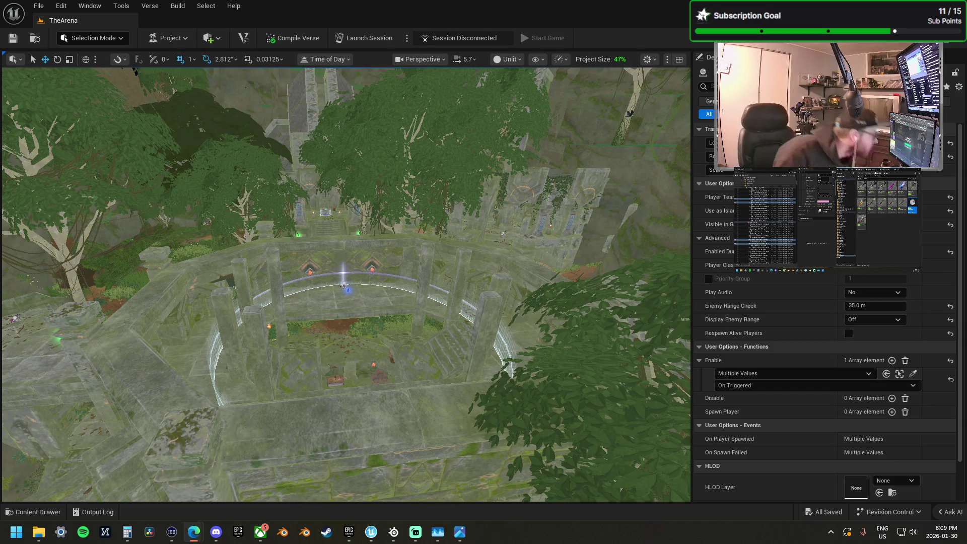
pyautogui.hotkey('alt', 'Tab')
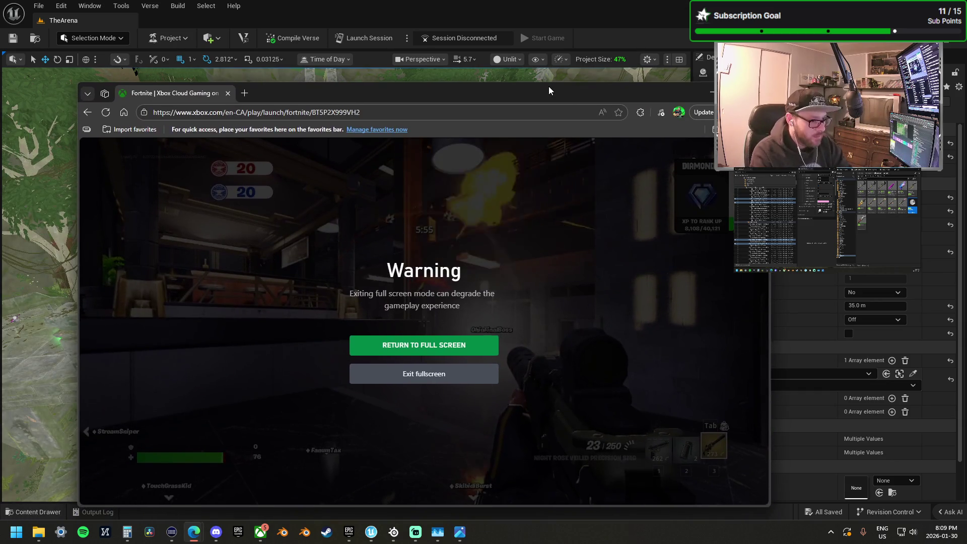
# Step: Return the game to full screen, swap weapons and fire the Tactical Assault Rifle at opponents
pyautogui.doubleClick(548, 86)
pyautogui.click(527, 307)
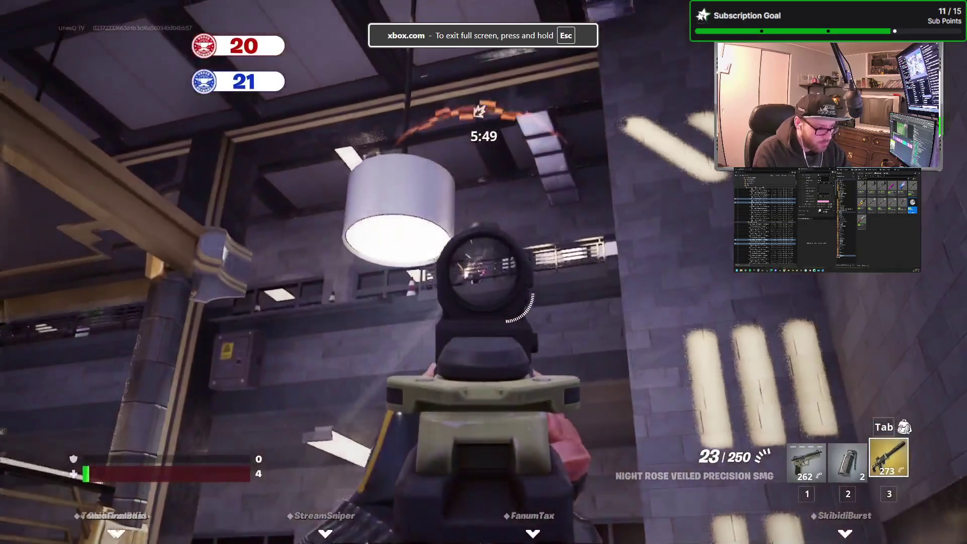
pyautogui.moveTo(484, 272); pyautogui.dragTo(483, 272)
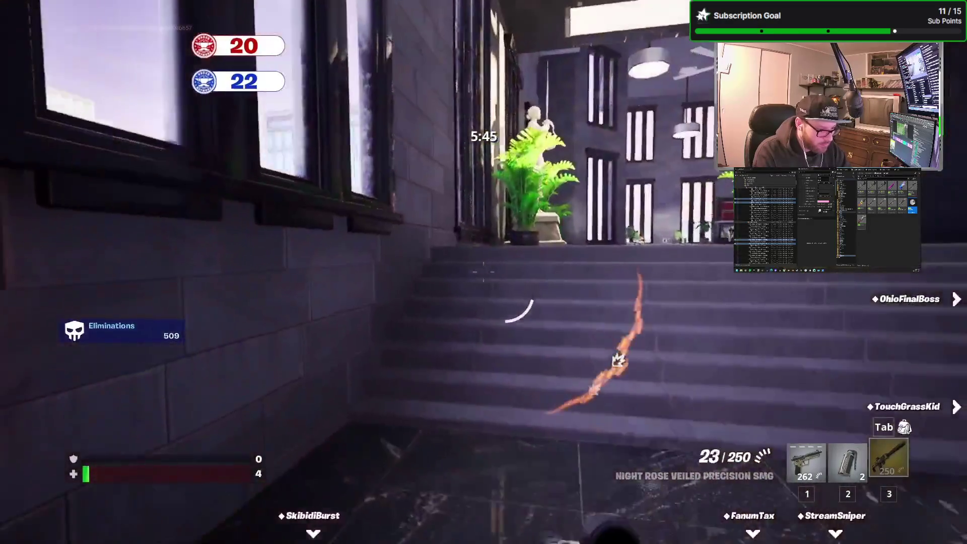
pyautogui.press('1')
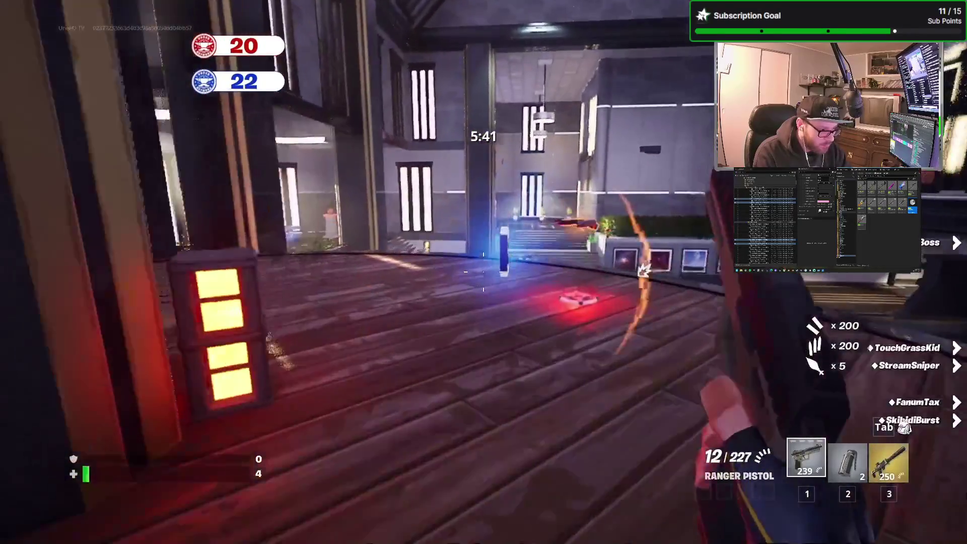
pyautogui.press('e')
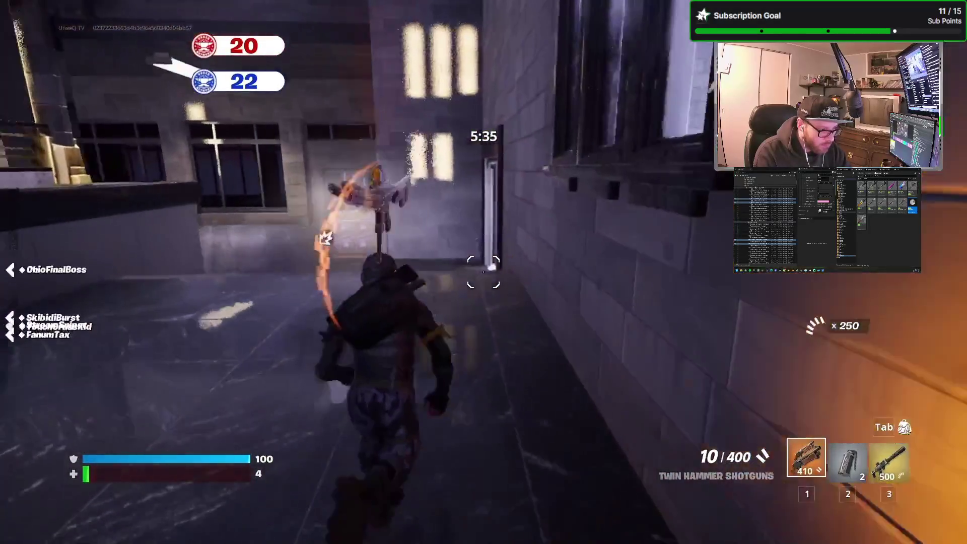
pyautogui.press('e')
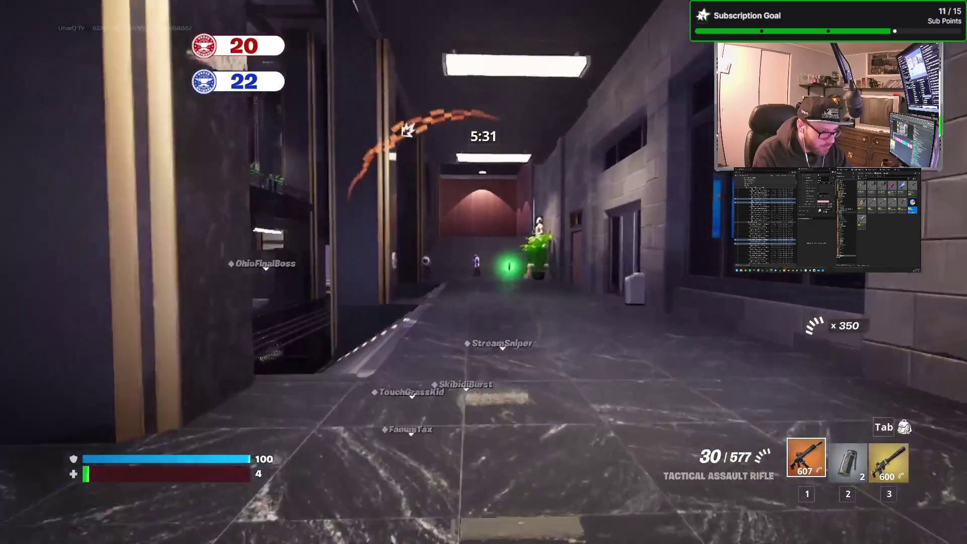
pyautogui.rightClick(484, 272)
pyautogui.click(483, 272)
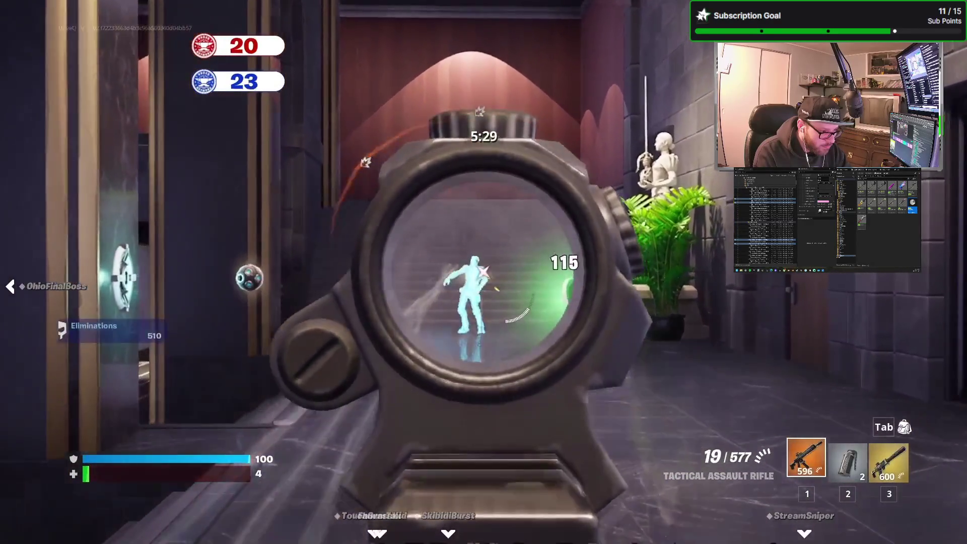
pyautogui.click(483, 272)
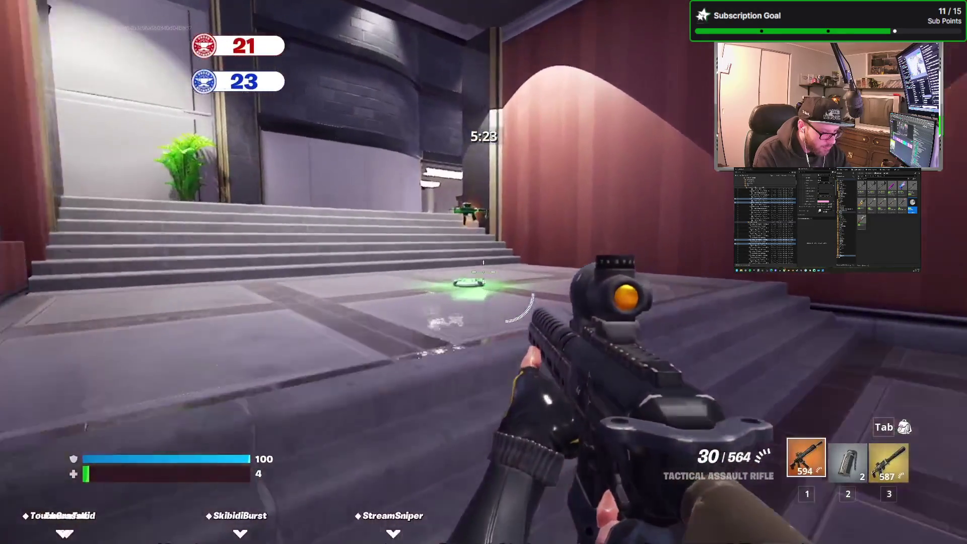
# Step: Pick up the Scoped Burst SMG into slot three and fire bursts at an enemy
pyautogui.press('3')
pyautogui.press('e')
pyautogui.click(483, 272)
pyautogui.rightClick(484, 272)
pyautogui.click(483, 271)
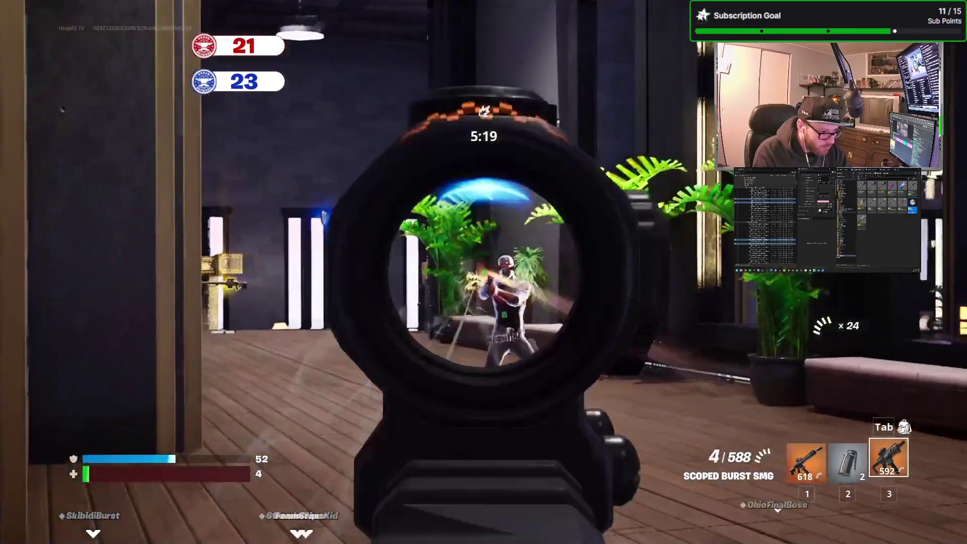
pyautogui.click(483, 272)
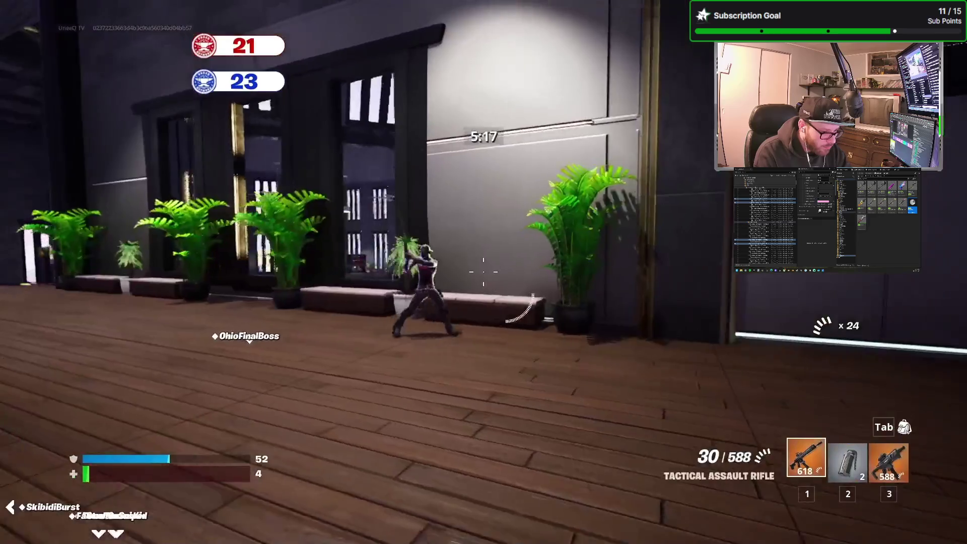
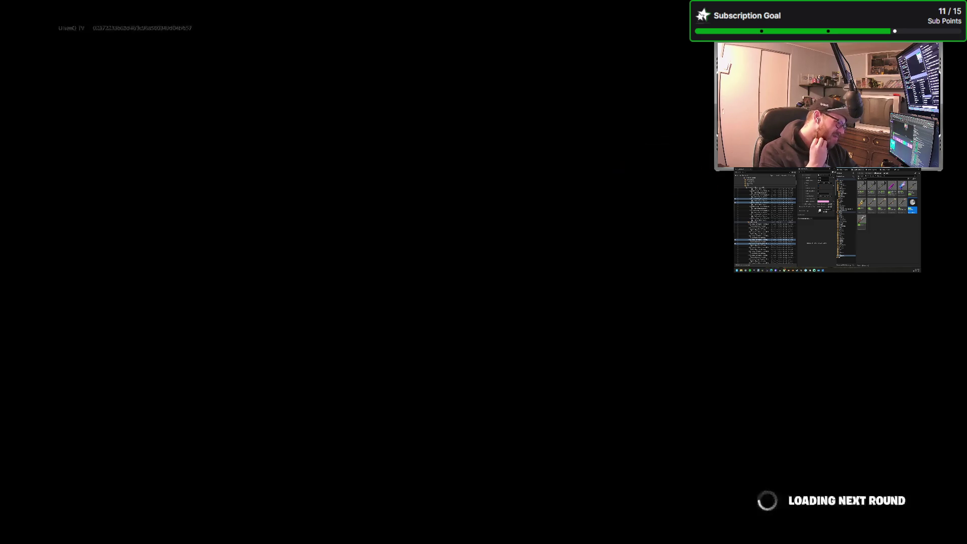
# Step: Exit the game's full screen and switch to the UEFN editor showing TheArena
pyautogui.press('Escape')
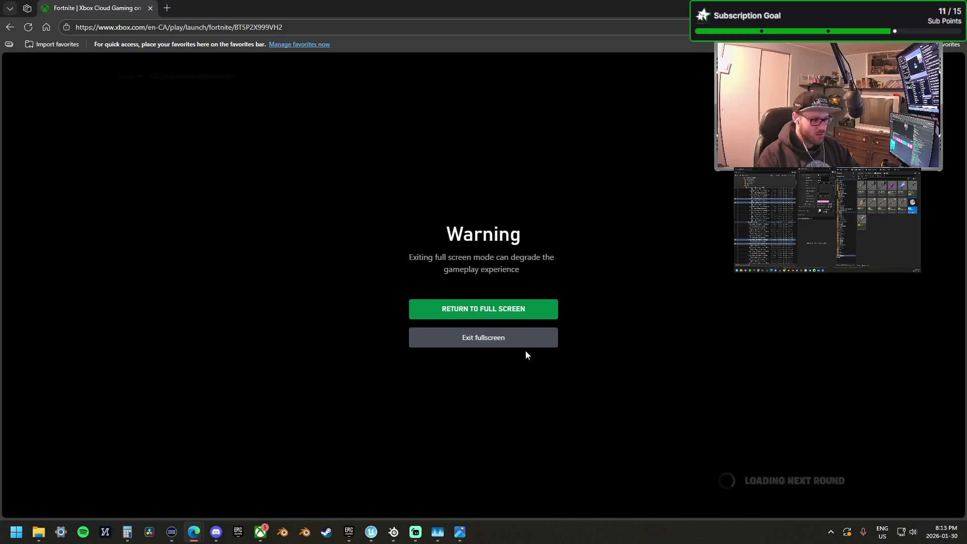
pyautogui.click(528, 332)
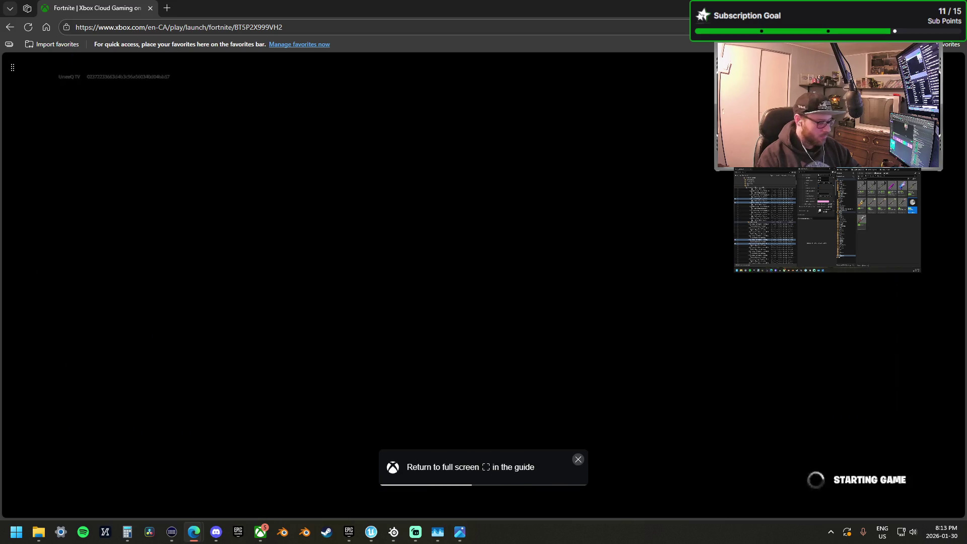
pyautogui.hotkey('alt', 'Tab')
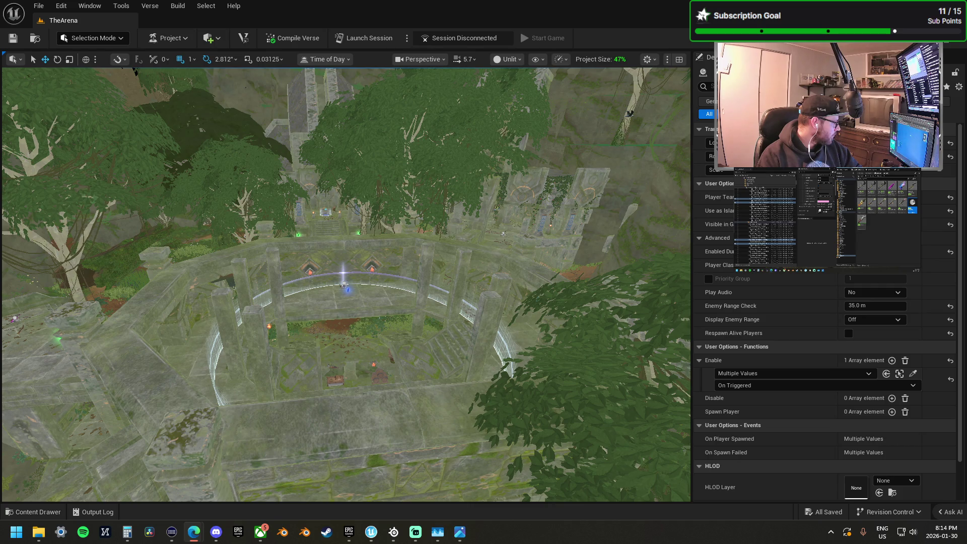
# Step: Move the Fortnite cloud-gaming window over the editor and return it to full screen
pyautogui.moveTo(0, 129)
pyautogui.mouseDown()
pyautogui.moveTo(85, 128)
pyautogui.moveTo(393, 54)
pyautogui.mouseUp()
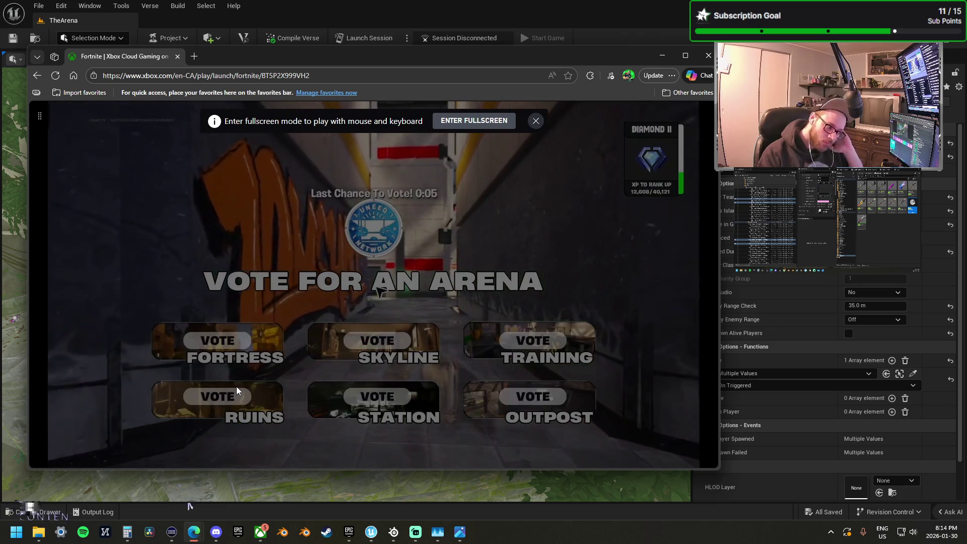
pyautogui.click(474, 121)
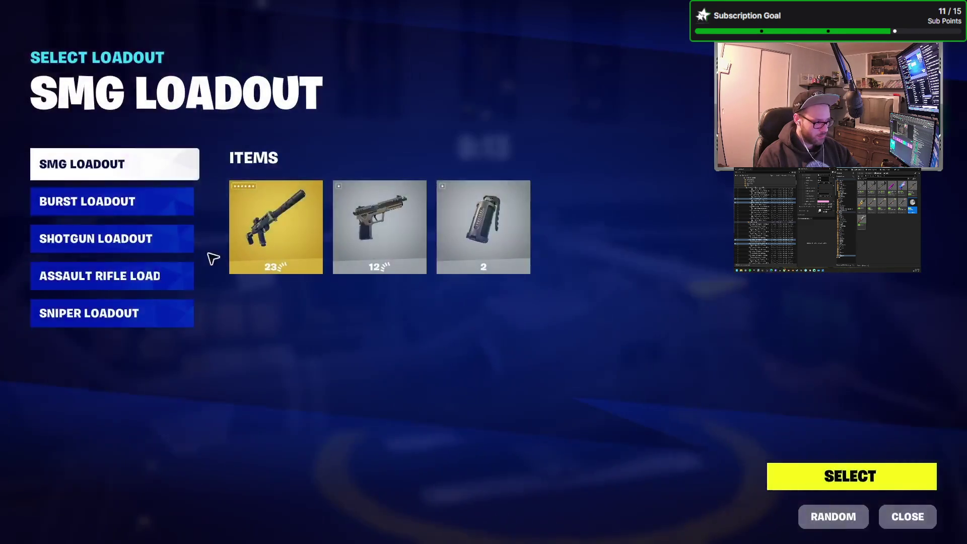
# Step: Preview the Assault Rifle, Sniper and Shotgun loadouts, then select Shotgun Loadout
pyautogui.click(92, 286)
pyautogui.click(131, 317)
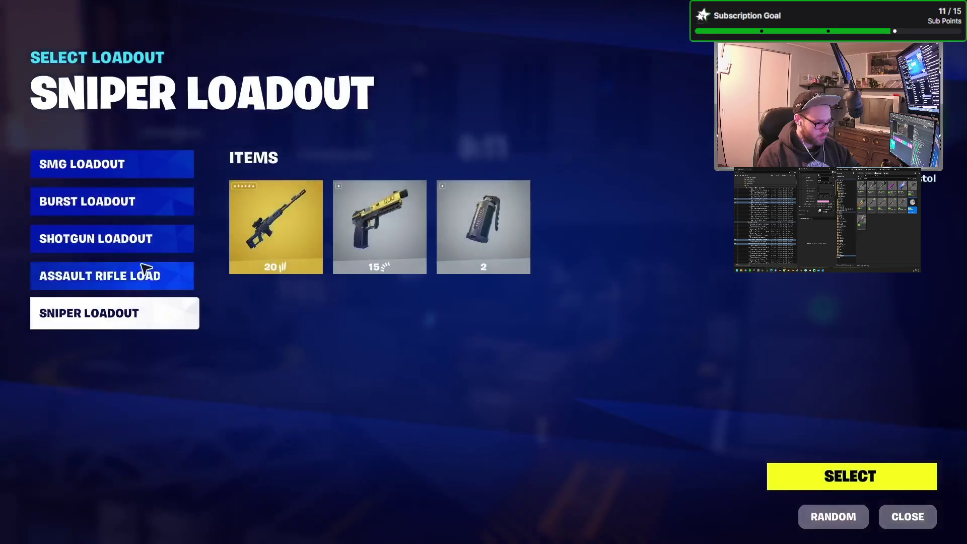
pyautogui.click(130, 238)
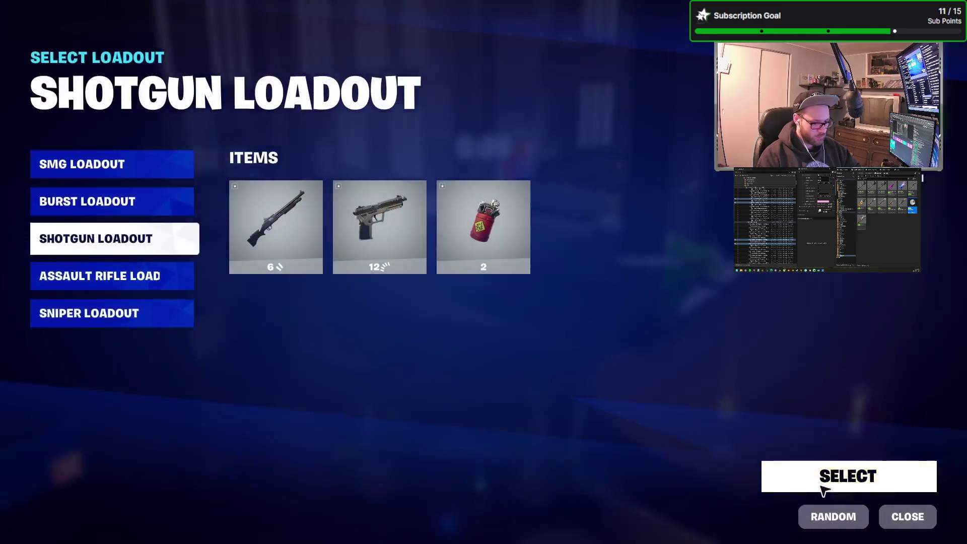
pyautogui.click(824, 485)
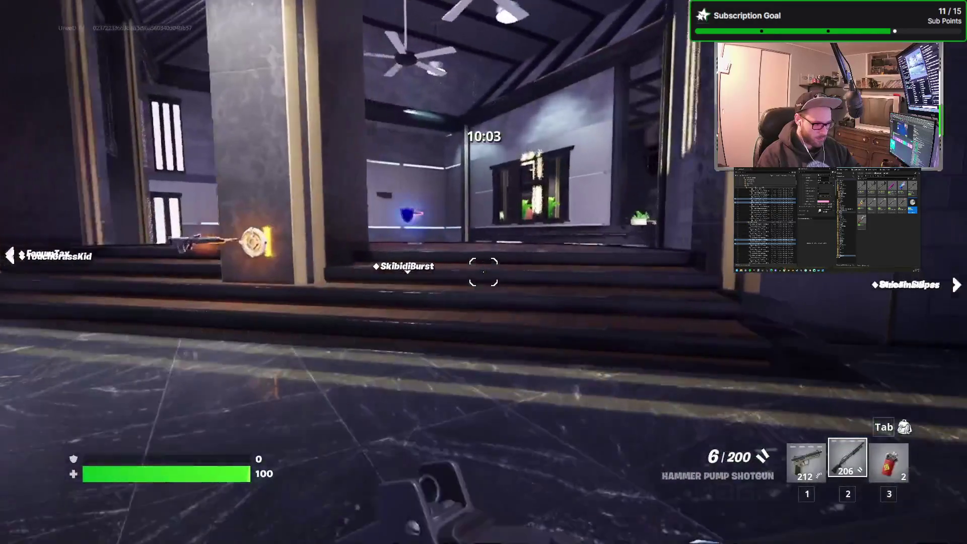
# Step: Swap the Fire Grenade for Twin Hammer Shotguns, shoot several enemies, and reload
pyautogui.press('3')
pyautogui.press('e')
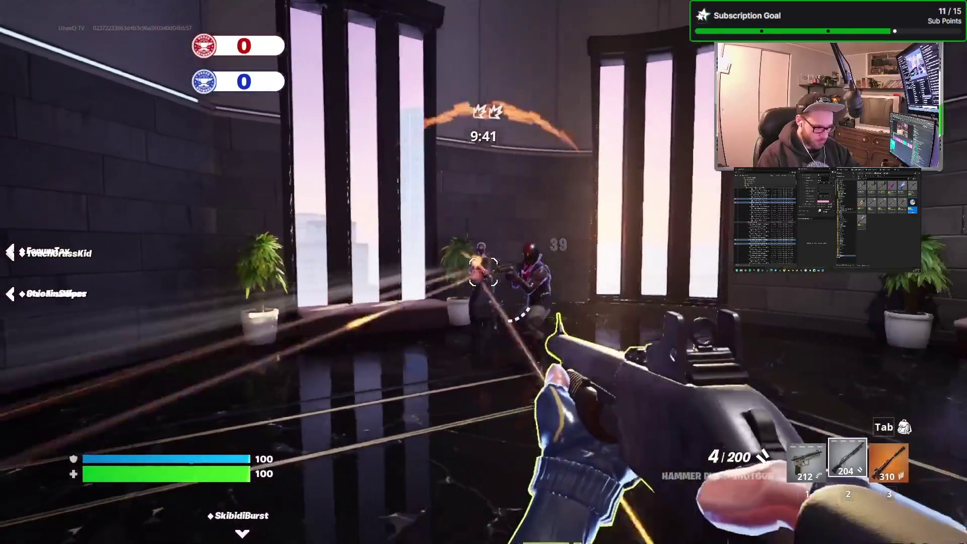
pyautogui.click(483, 272)
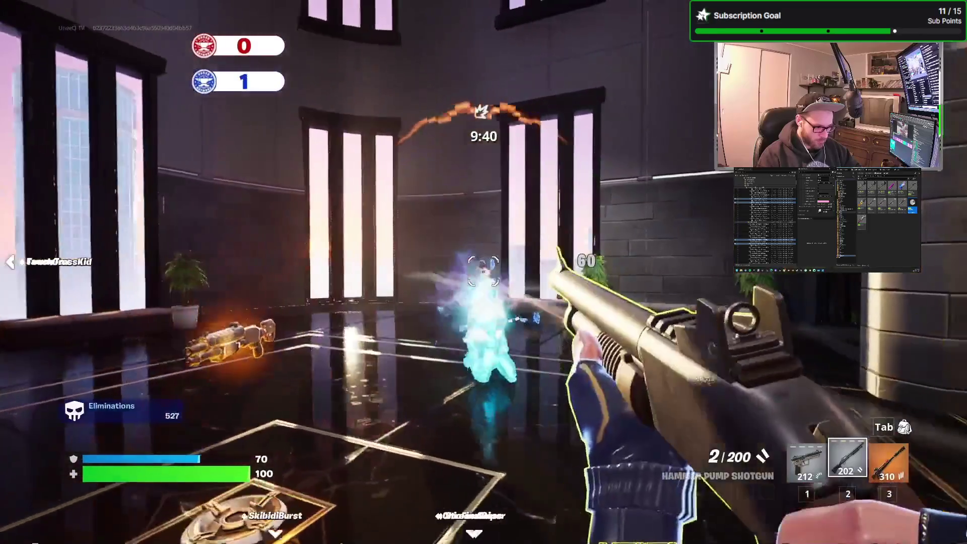
pyautogui.rightClick(483, 272)
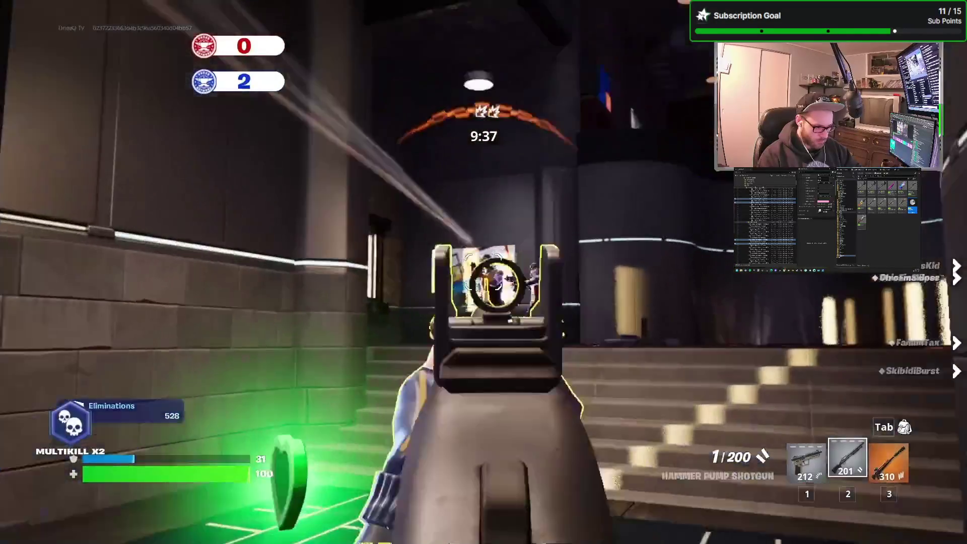
pyautogui.click(484, 272)
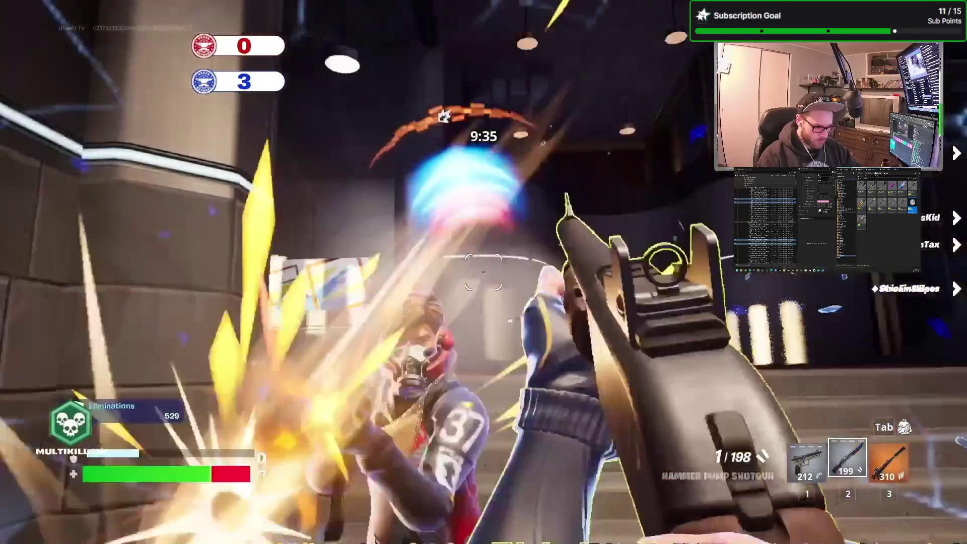
pyautogui.click(484, 272)
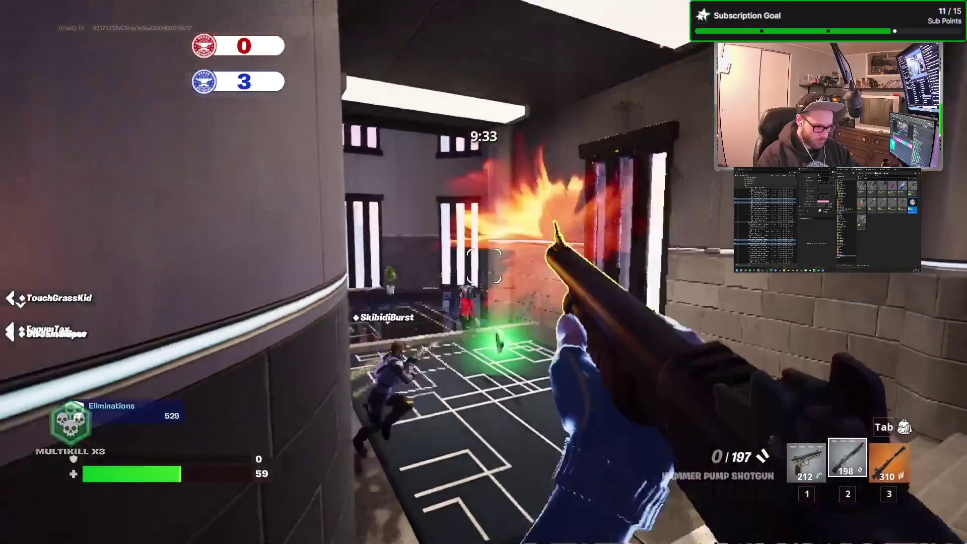
pyautogui.click(484, 272)
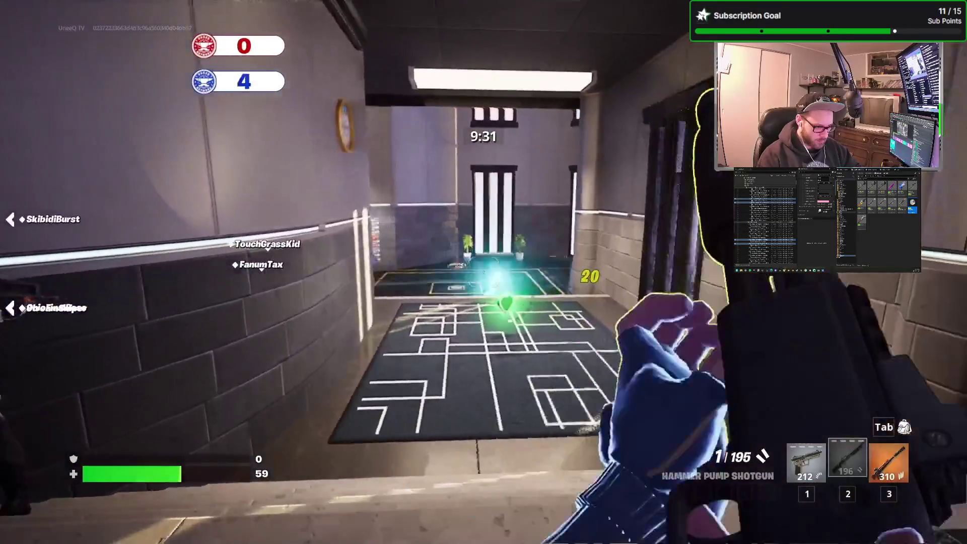
pyautogui.press('r')
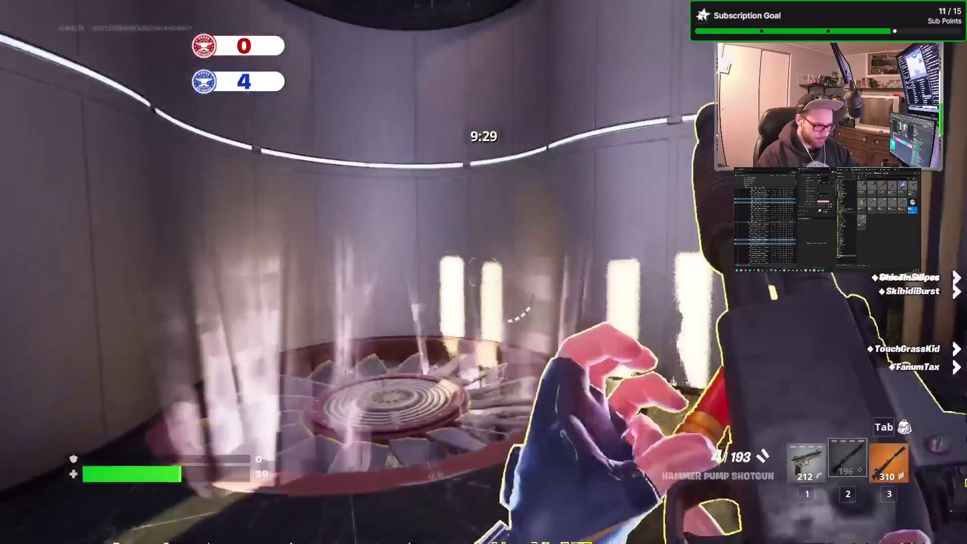
# Step: Swap the pistol for the suppressed rifle, cycle weapons, and scope with the Deadeye DMR
pyautogui.press('1')
pyautogui.press('e')
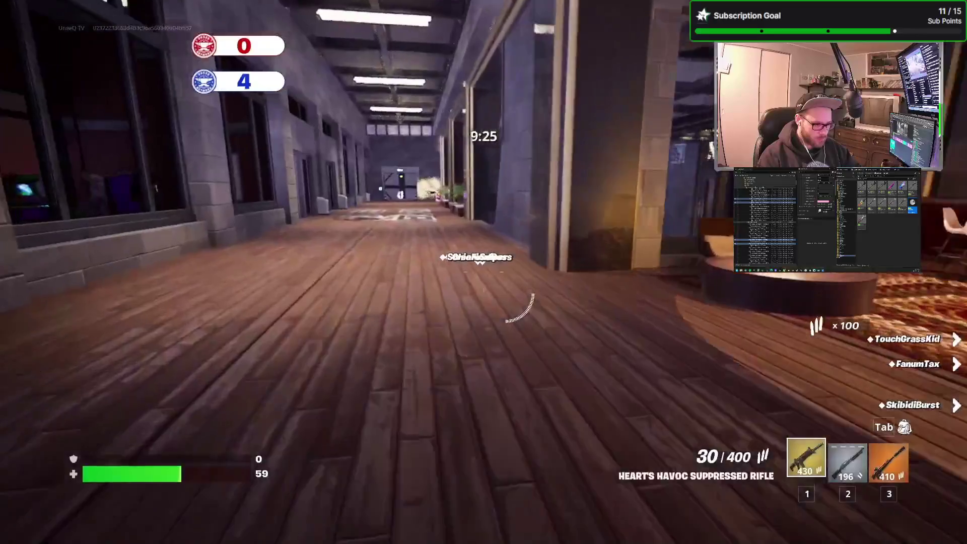
pyautogui.press('2')
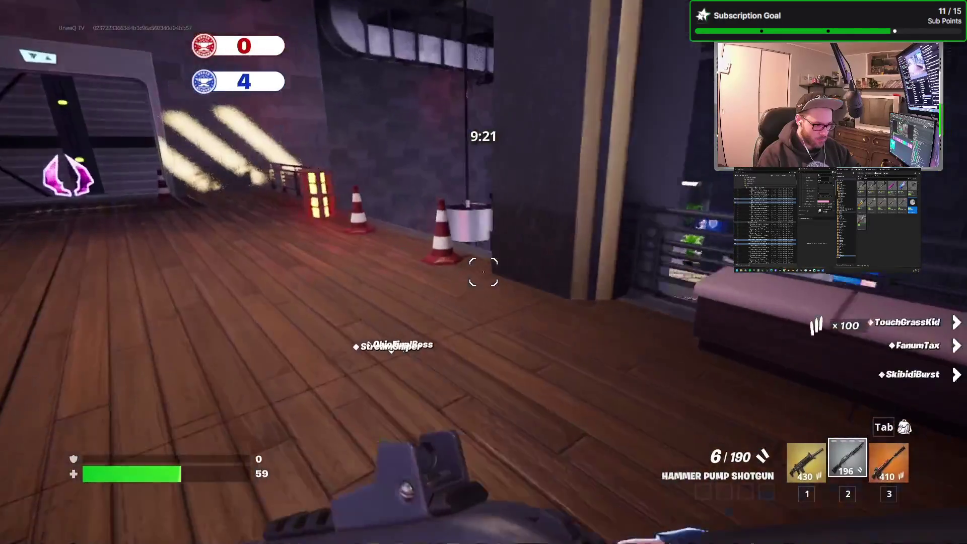
pyautogui.press('3')
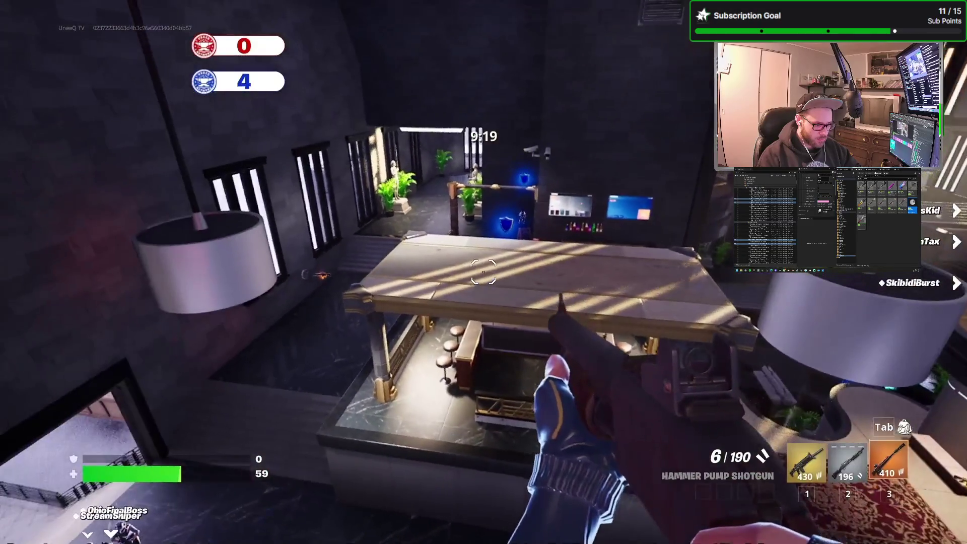
pyautogui.rightClick(484, 272)
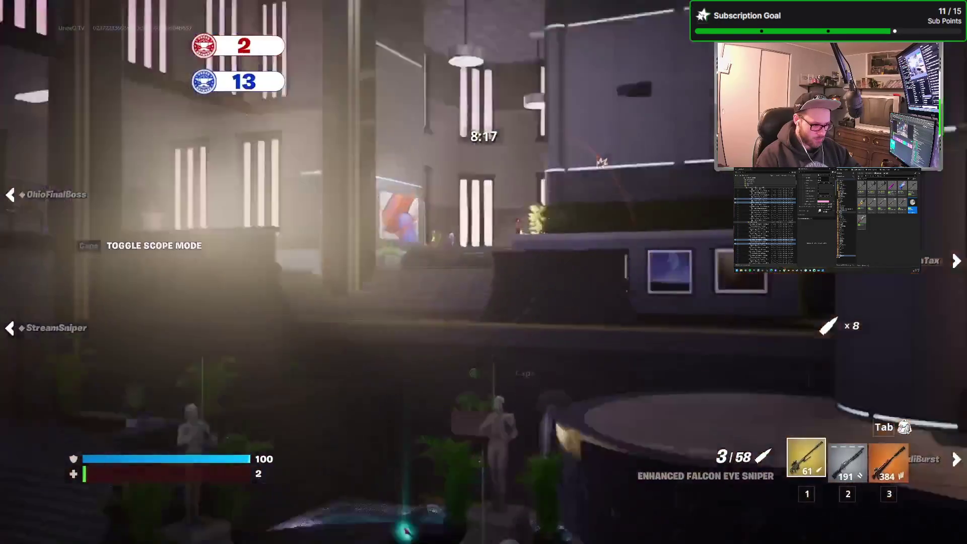
# Step: Snipe a player, then run on toward the fountain area
pyautogui.rightClick(484, 272)
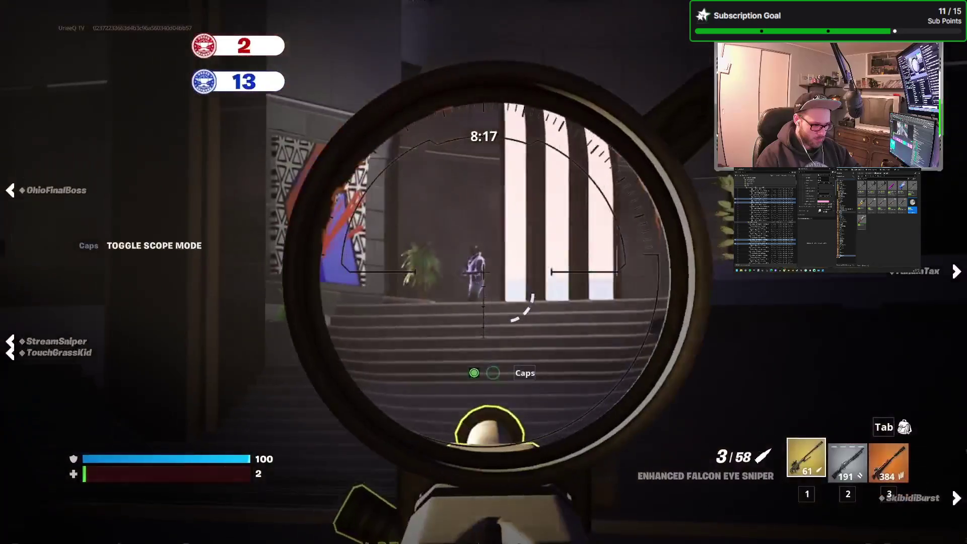
pyautogui.rightClick(484, 272)
pyautogui.rightClick(483, 272)
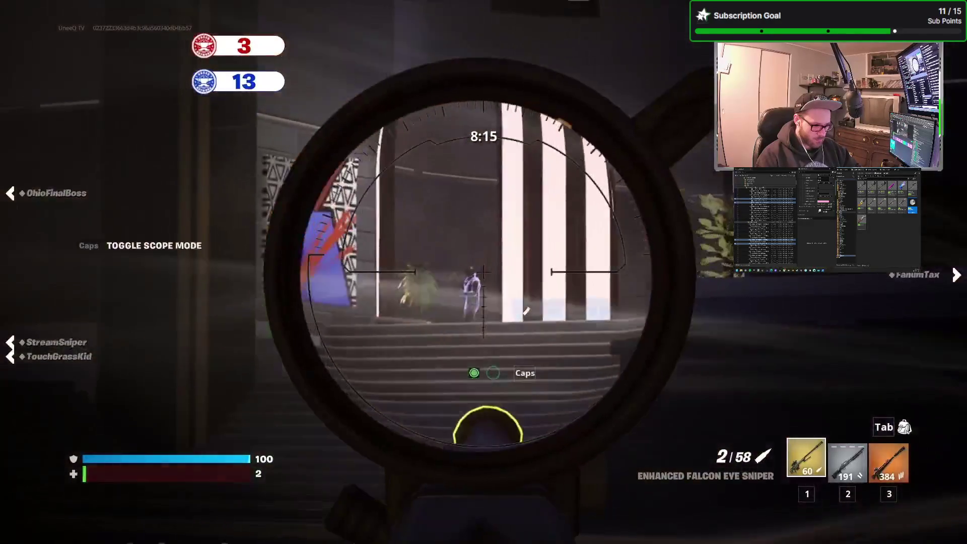
pyautogui.click(483, 272)
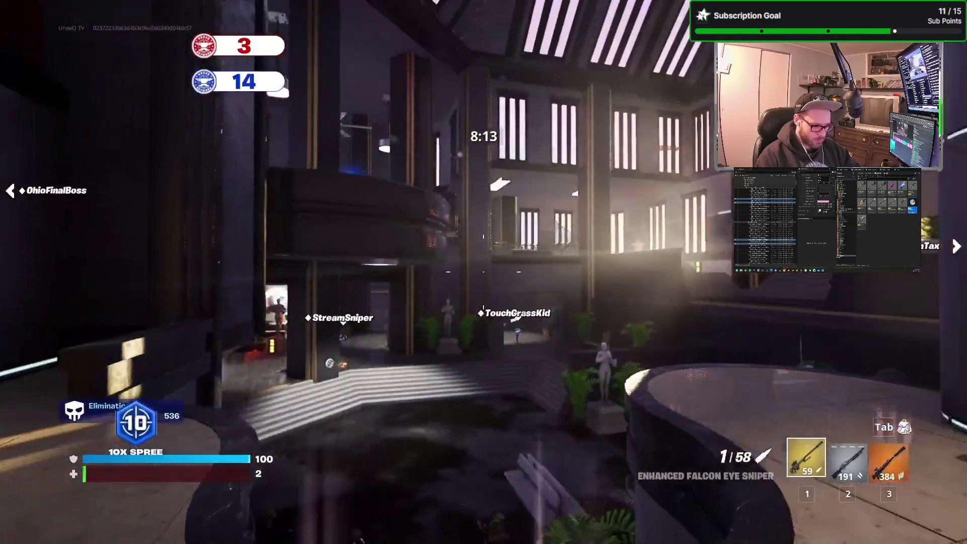
pyautogui.press('w')
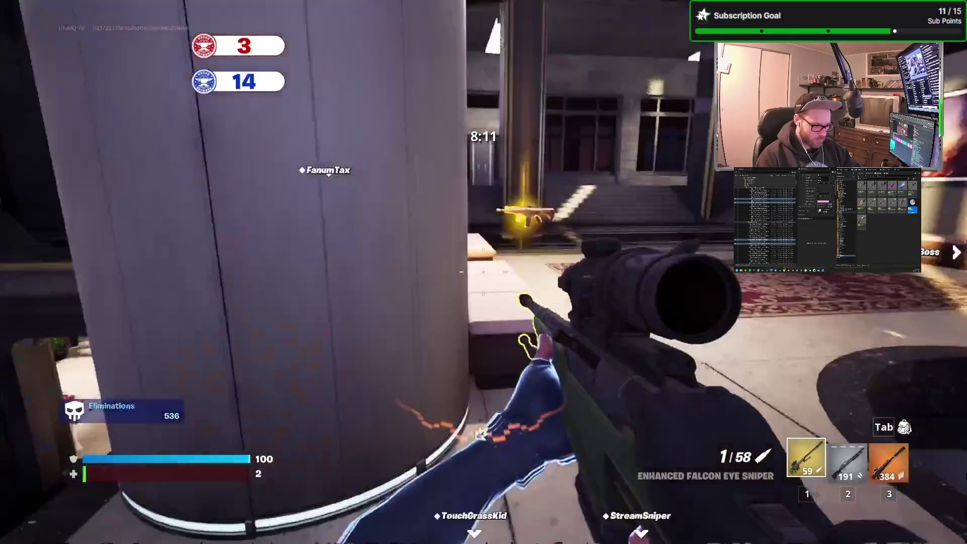
pyautogui.press('w')
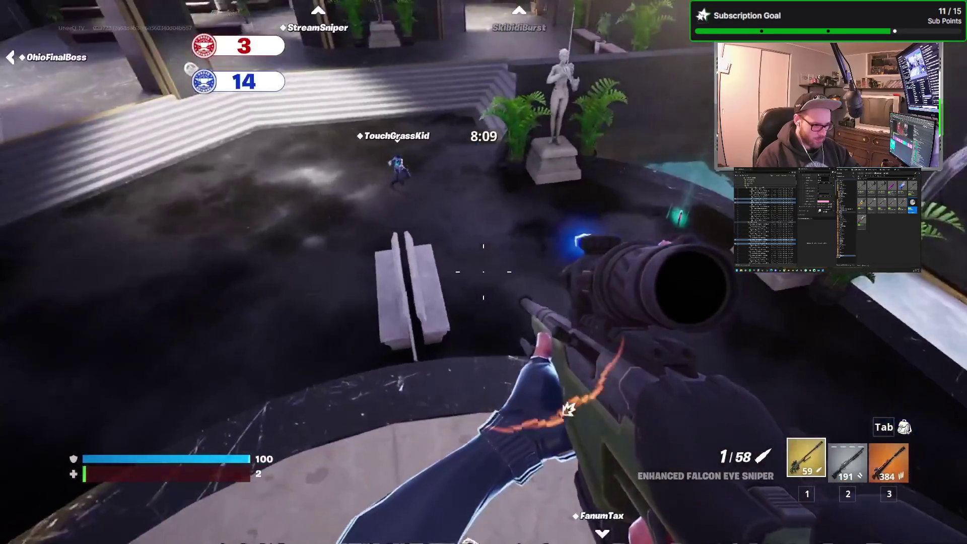
# Step: Scope in on enemies while moving past the wall and toward the hallway
pyautogui.rightClick(484, 272)
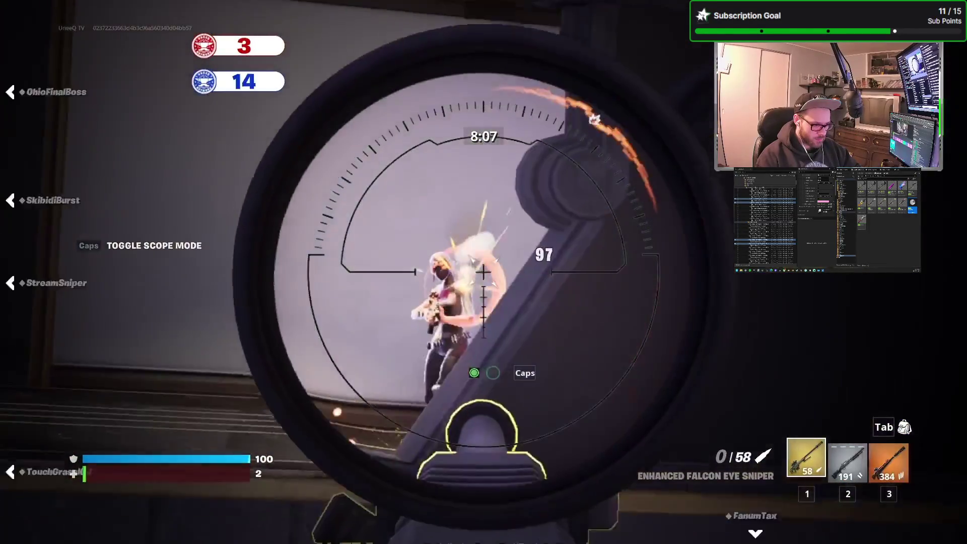
pyautogui.press('w')
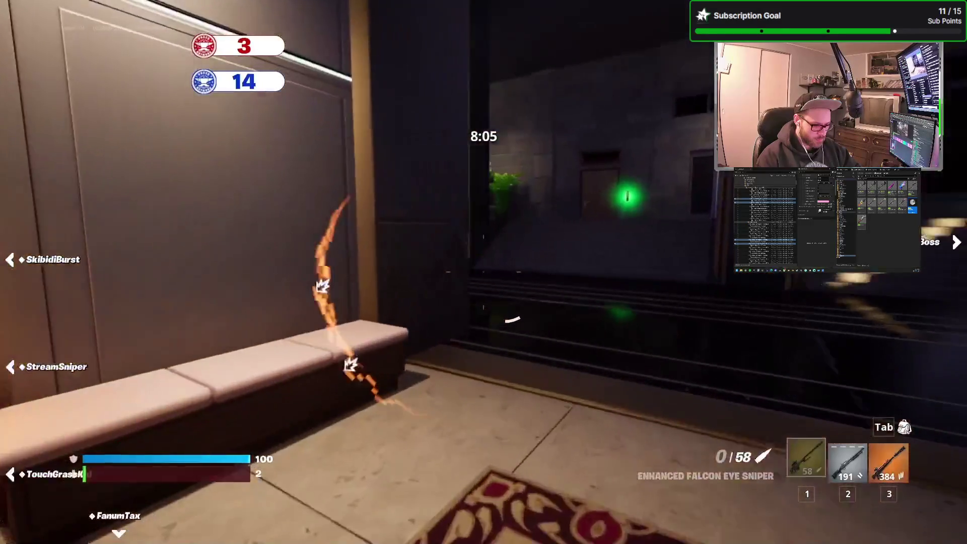
pyautogui.press('w')
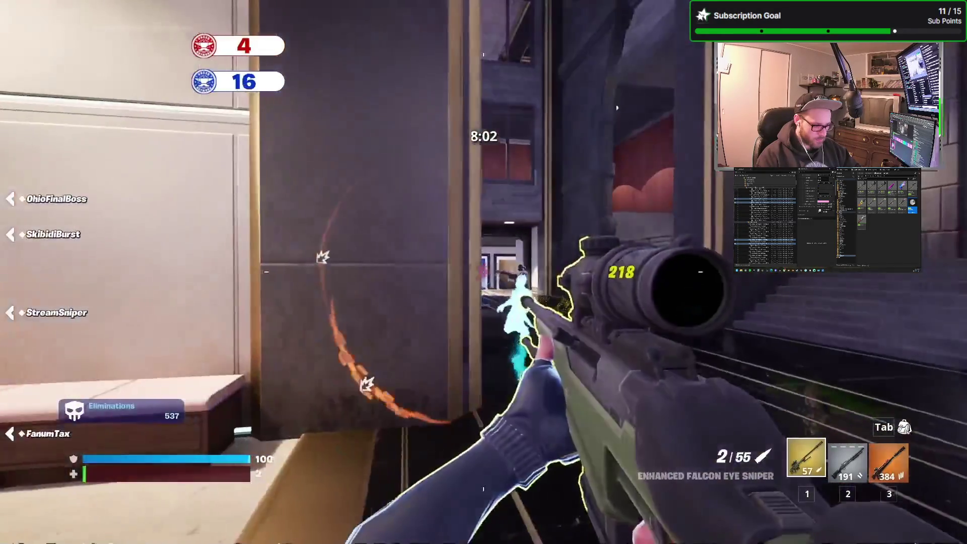
pyautogui.rightClick(483, 272)
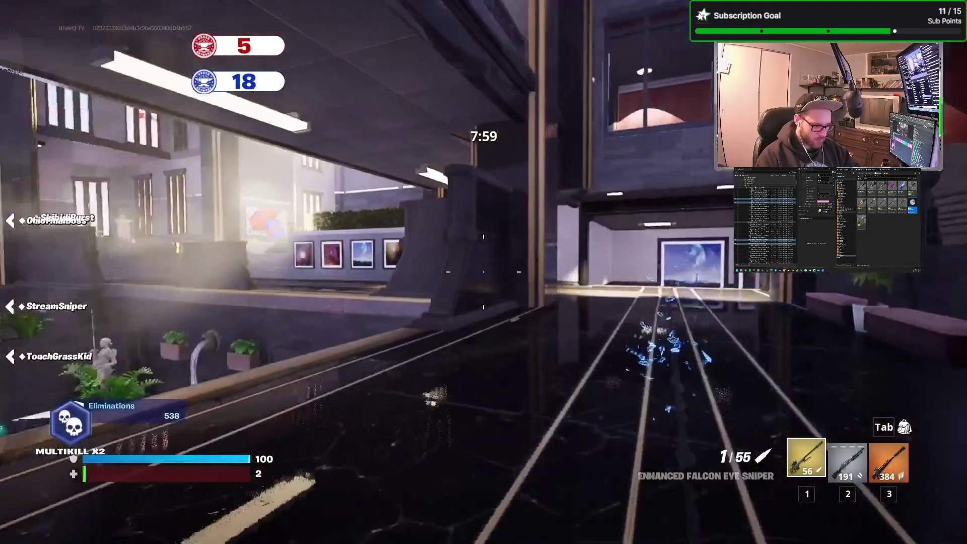
pyautogui.press('w')
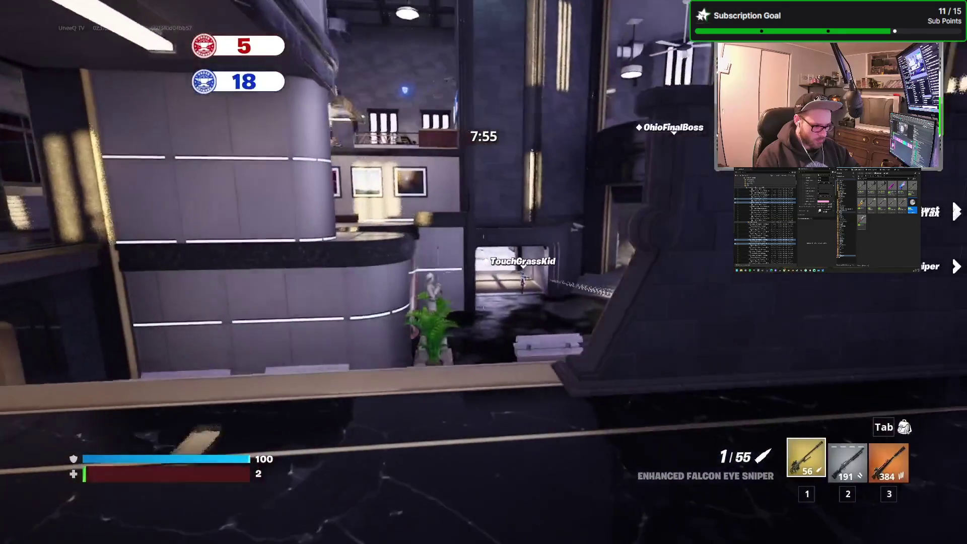
# Step: Switch between the Deadeye DMR and Hammer Pump Shotgun, then advance toward the steps
pyautogui.press('3')
pyautogui.press('2')
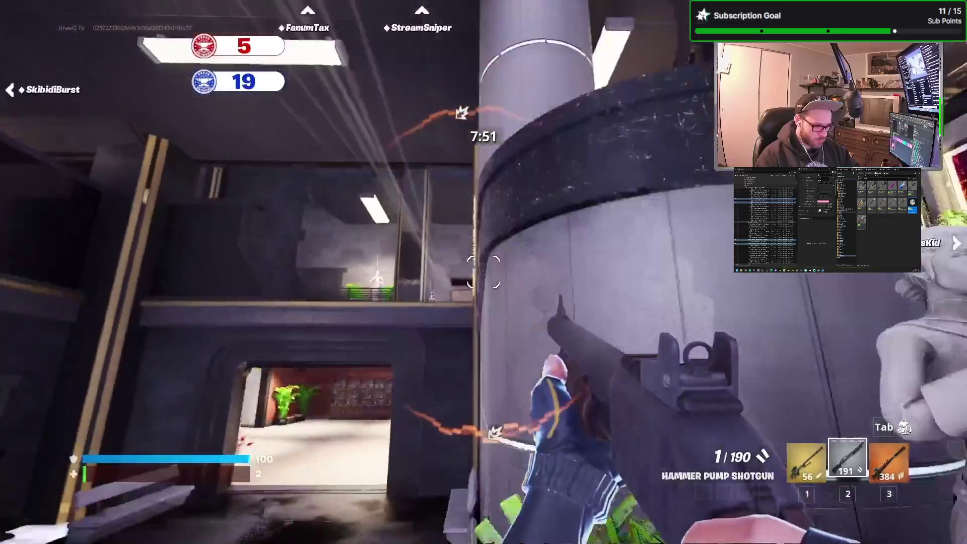
pyautogui.press('3')
pyautogui.press('w')
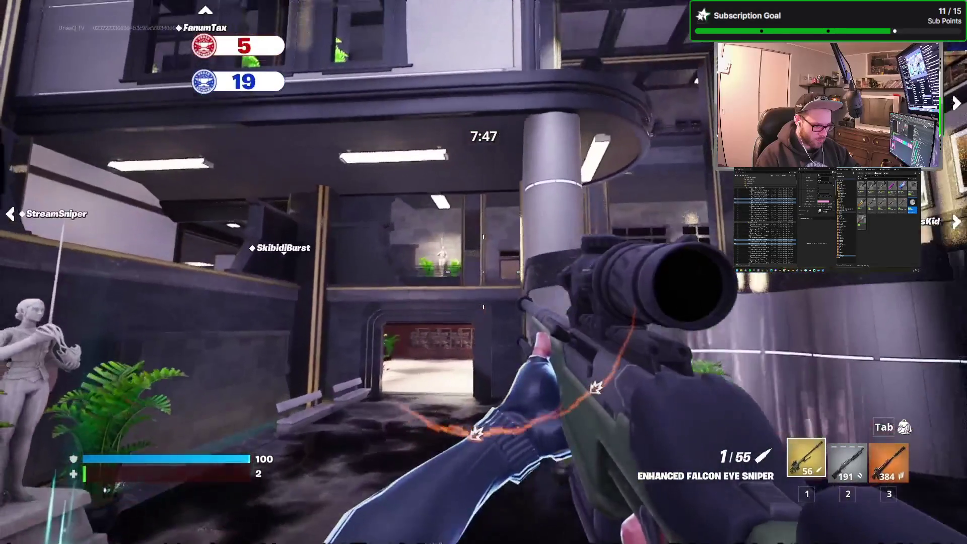
pyautogui.press('w')
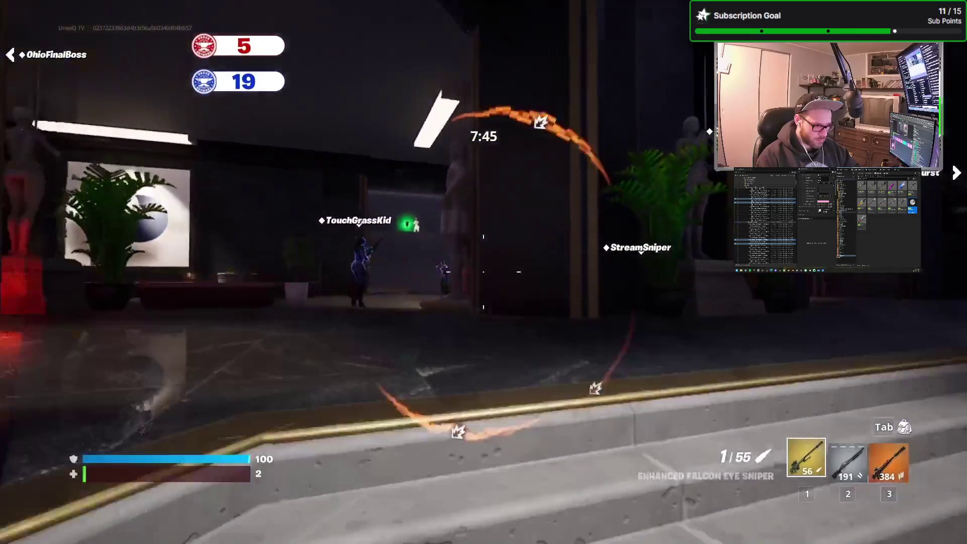
# Step: Fire the sniper and DMR at enemies, then move into the hall with statues
pyautogui.rightClick(484, 272)
pyautogui.click(484, 272)
pyautogui.press('3')
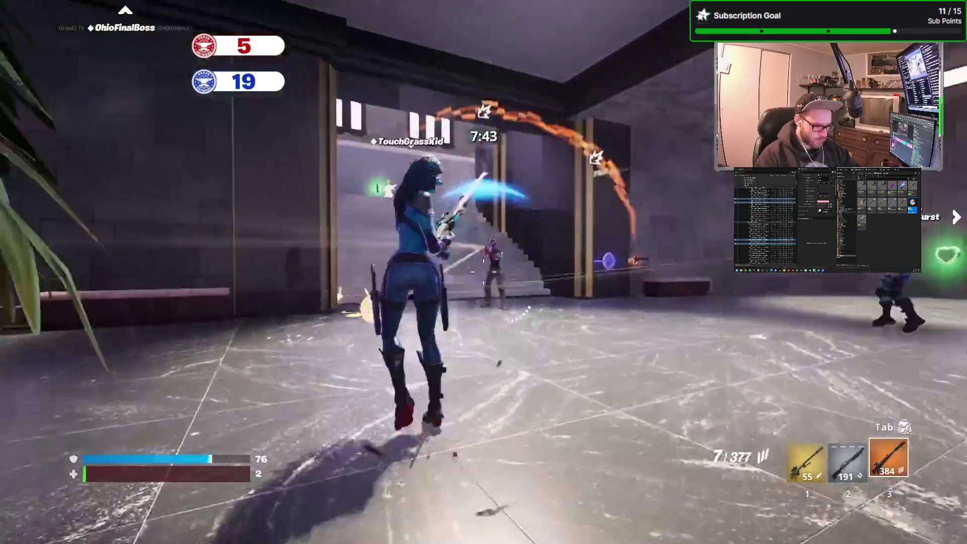
pyautogui.rightClick(483, 272)
pyautogui.click(483, 272)
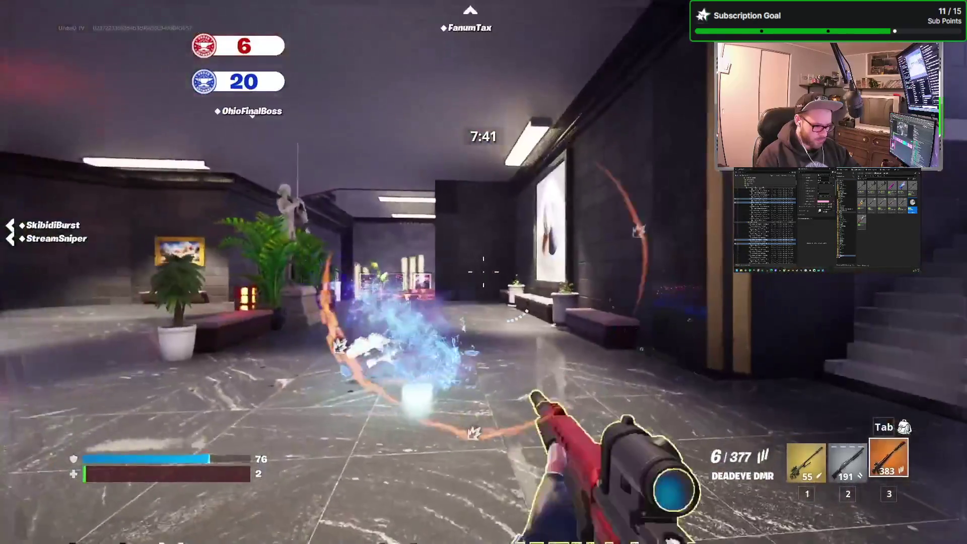
pyautogui.press('w')
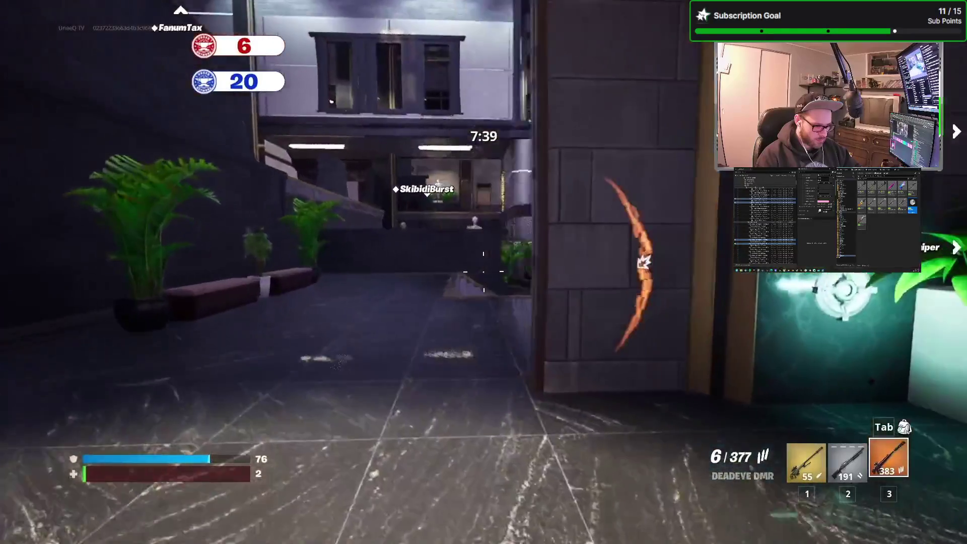
pyautogui.press('w')
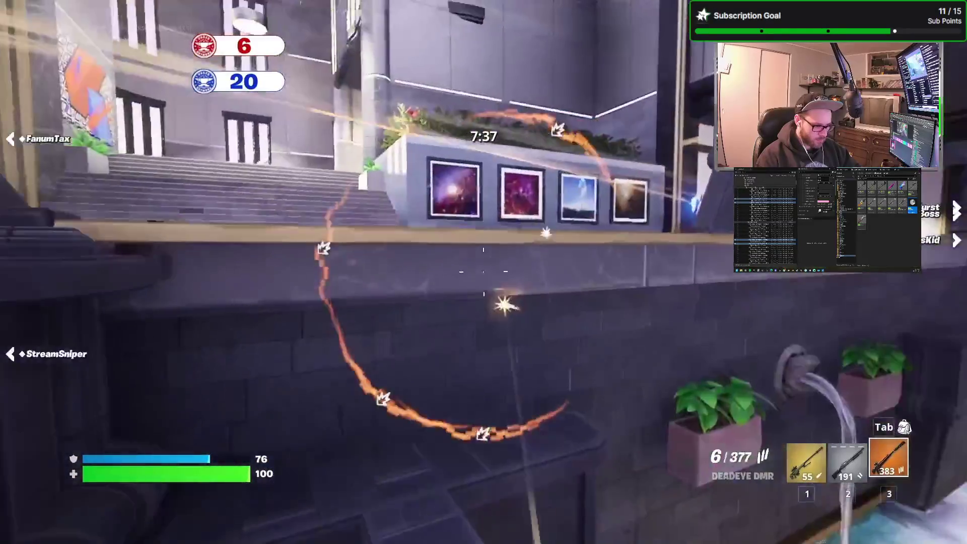
pyautogui.press('w')
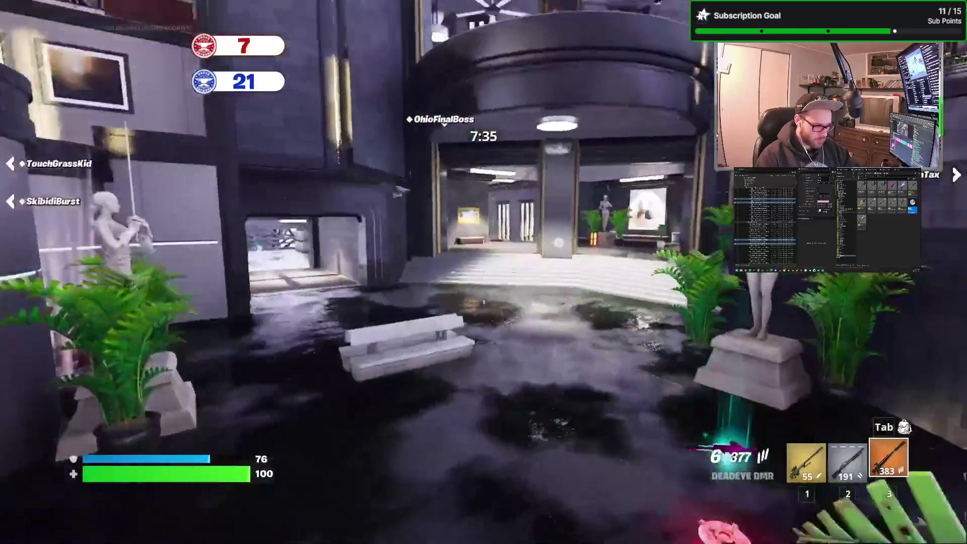
# Step: Shoot the last DMR round, pick up the purple SMG, then fire the pump shotgun
pyautogui.rightClick(484, 272)
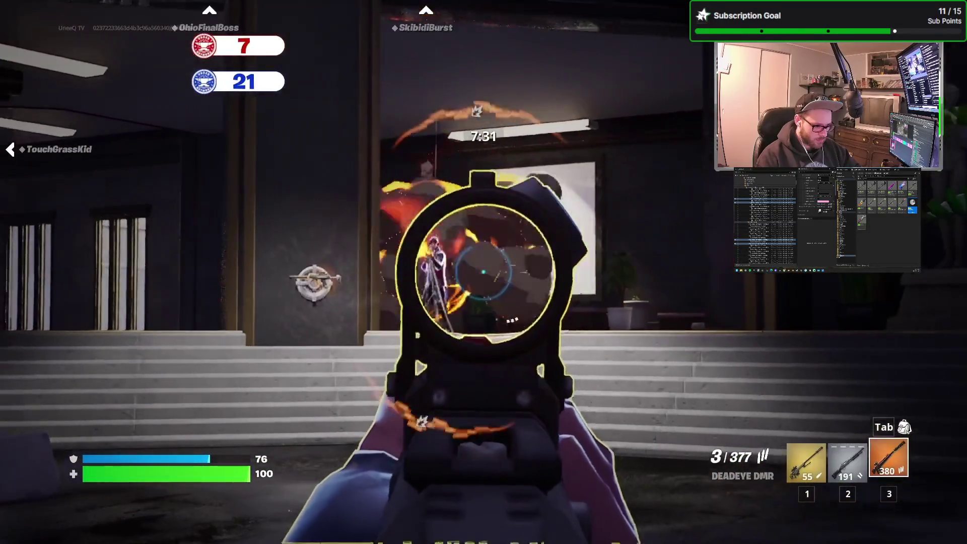
pyautogui.click(484, 272)
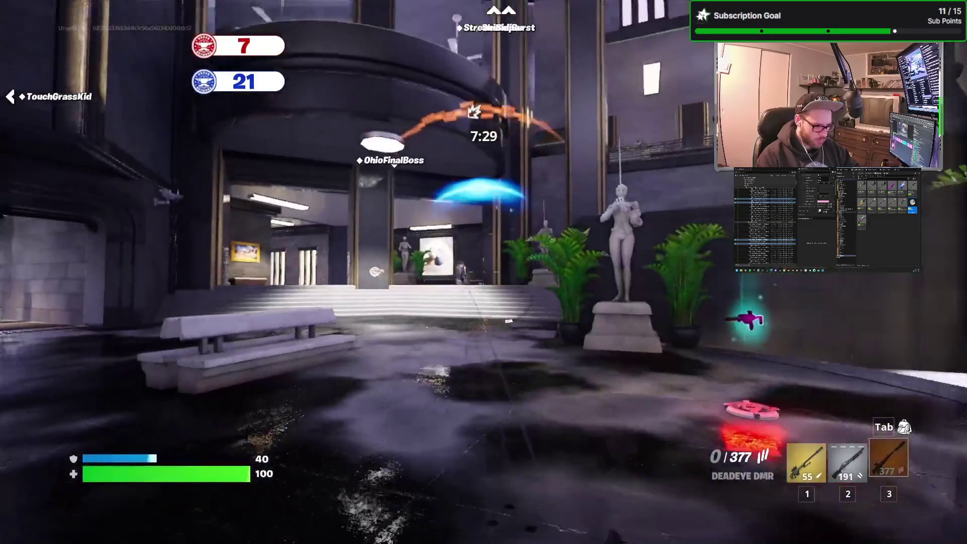
pyautogui.press('e')
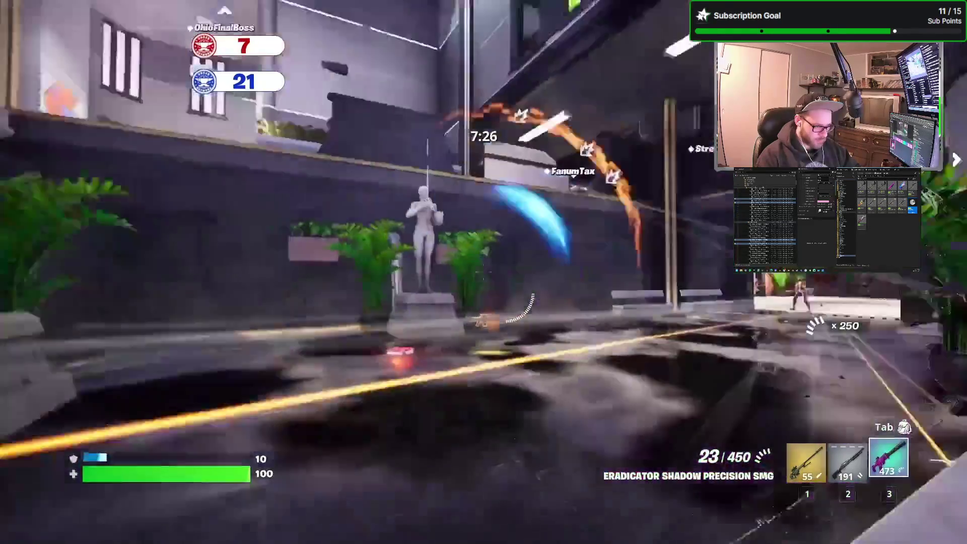
pyautogui.rightClick(483, 272)
pyautogui.click(483, 272)
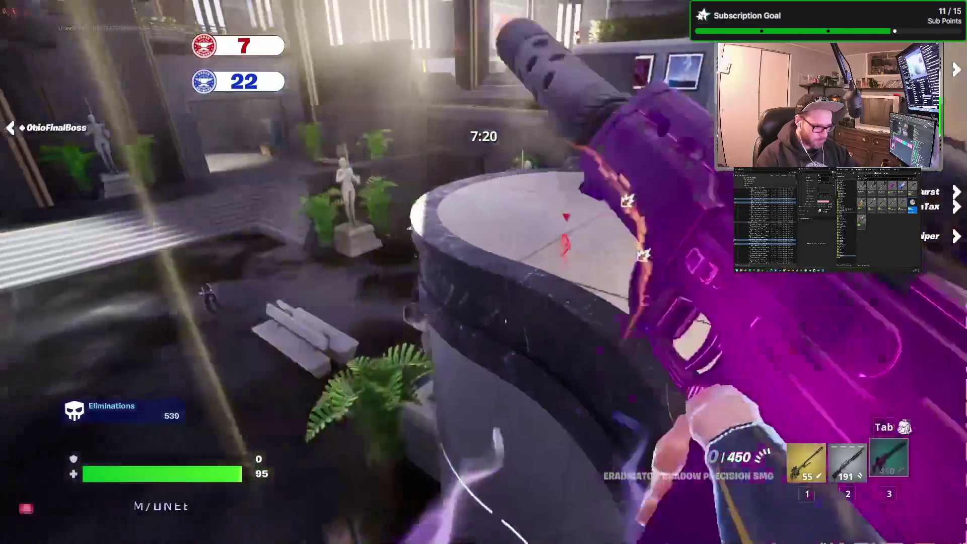
pyautogui.press('2')
pyautogui.click(484, 272)
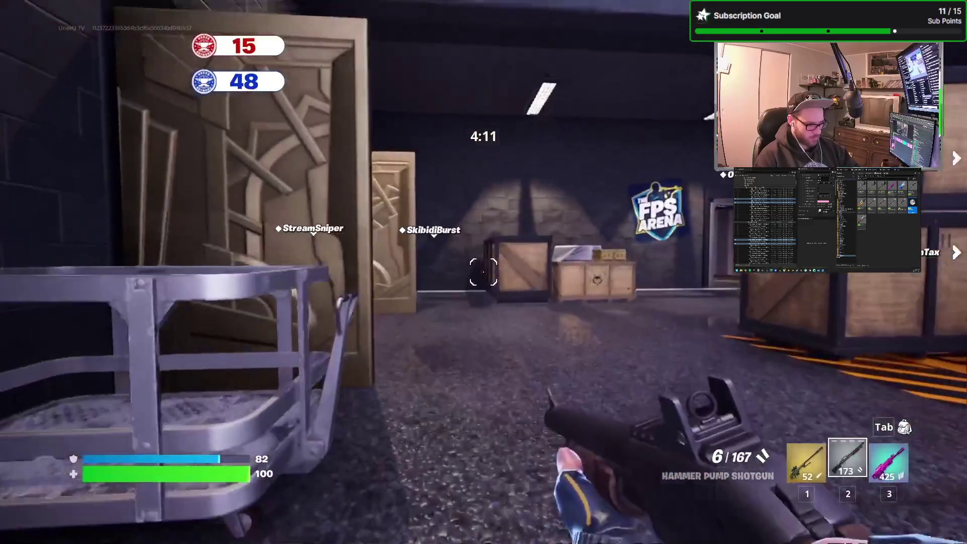
# Step: Move forward into the marble room as the match nears 4:05 remaining
pyautogui.press('w')
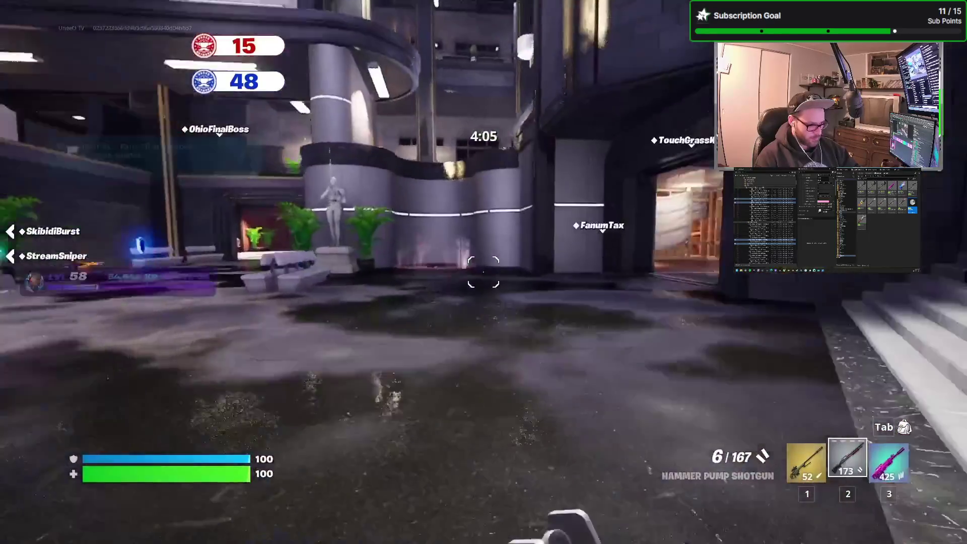
# Step: Leave the match via Return to Lobby and submit a feedback rating of 5
pyautogui.press('p')
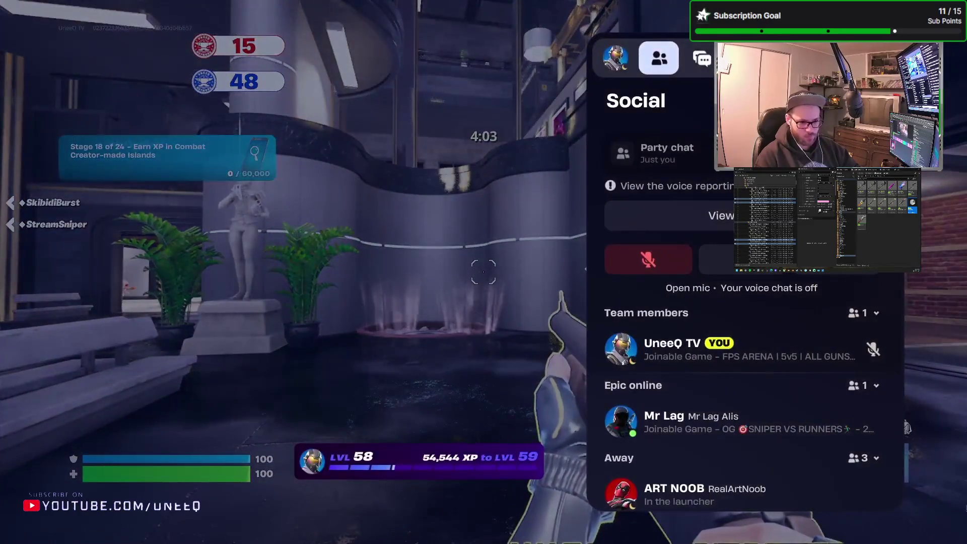
pyautogui.press('Escape')
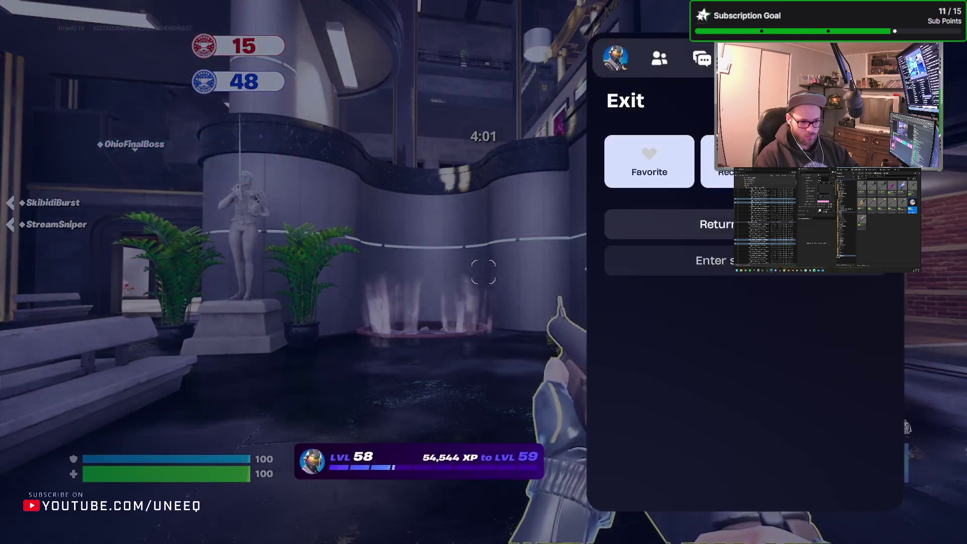
pyautogui.press('Down')
pyautogui.press('Return')
pyautogui.click(759, 449)
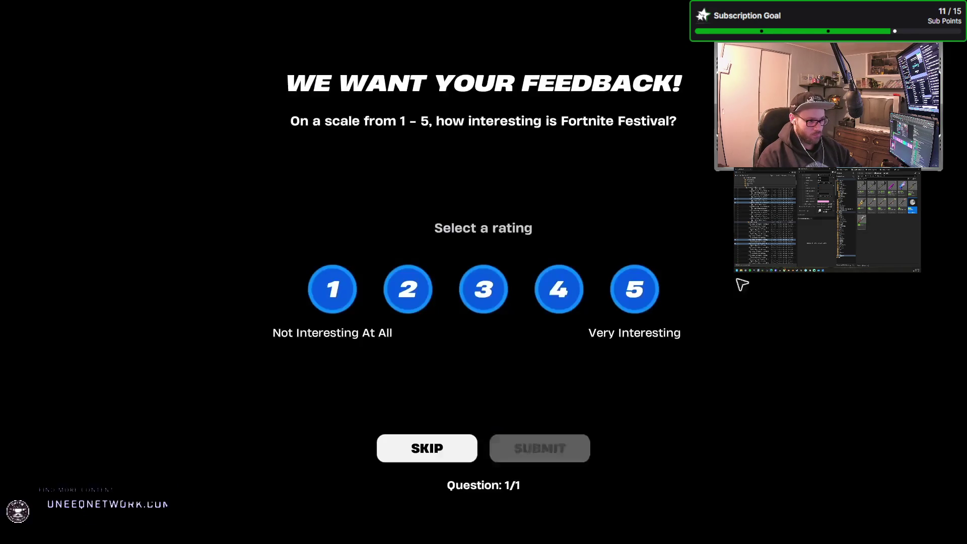
pyautogui.click(642, 297)
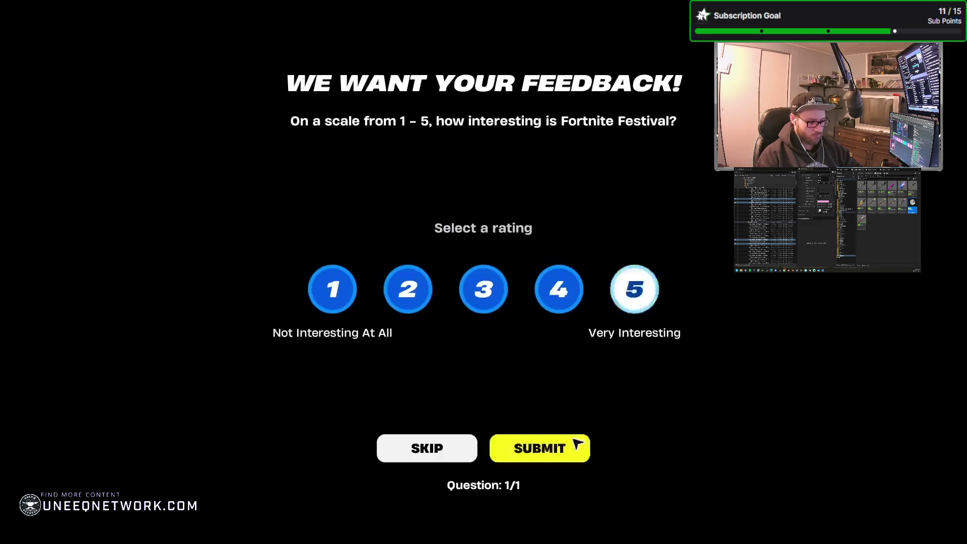
pyautogui.click(550, 451)
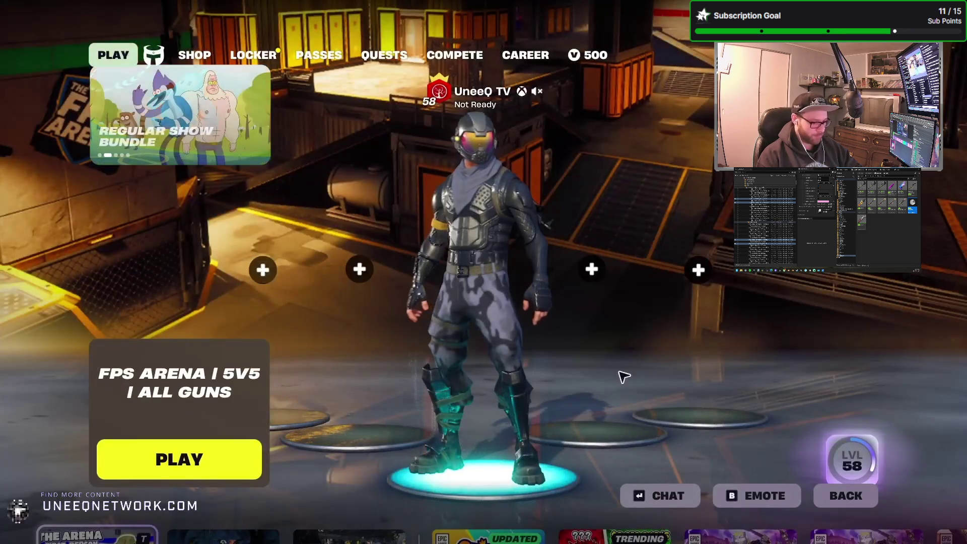
# Step: Browse the LVL 58 reward preview pages, then take the game out of full screen
pyautogui.click(851, 461)
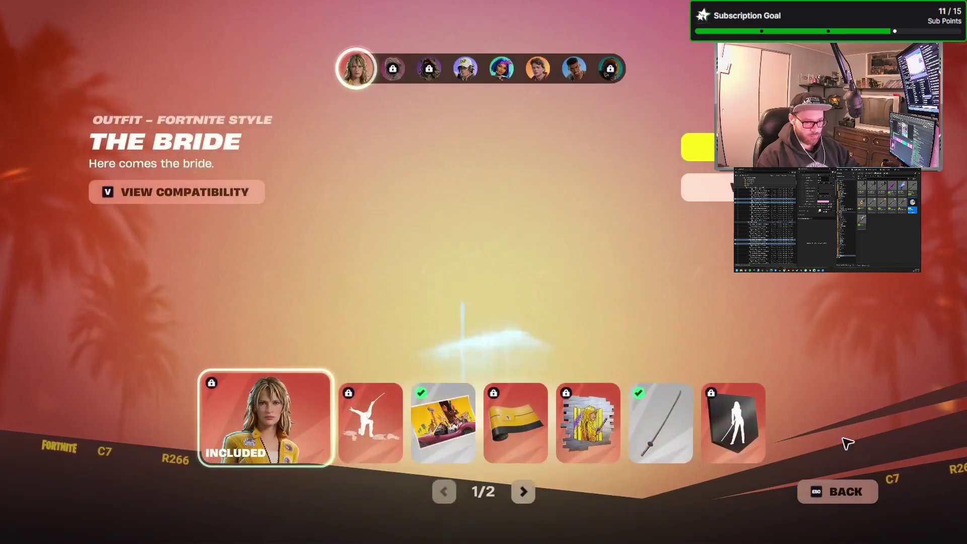
pyautogui.scroll(-1, 628, 242)
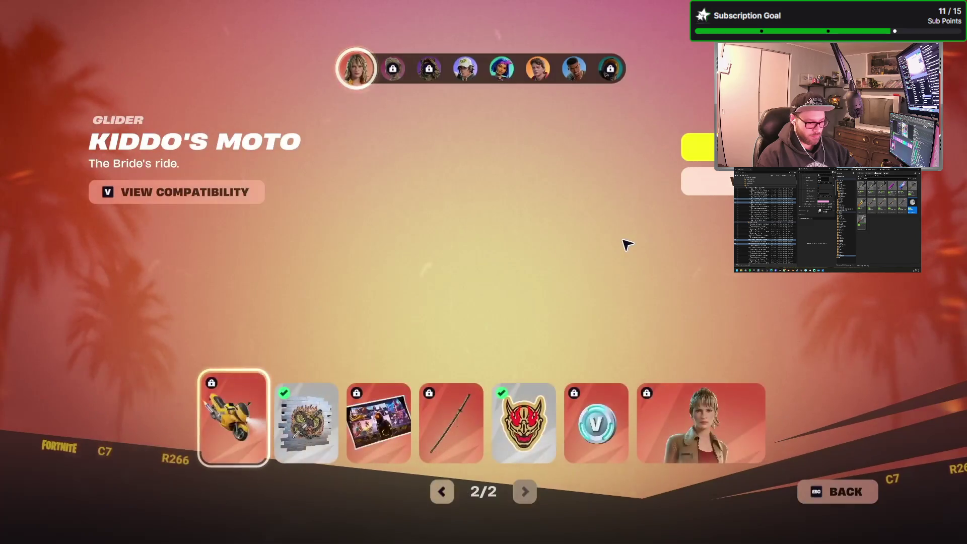
pyautogui.scroll(1, 626, 241)
pyautogui.click(523, 493)
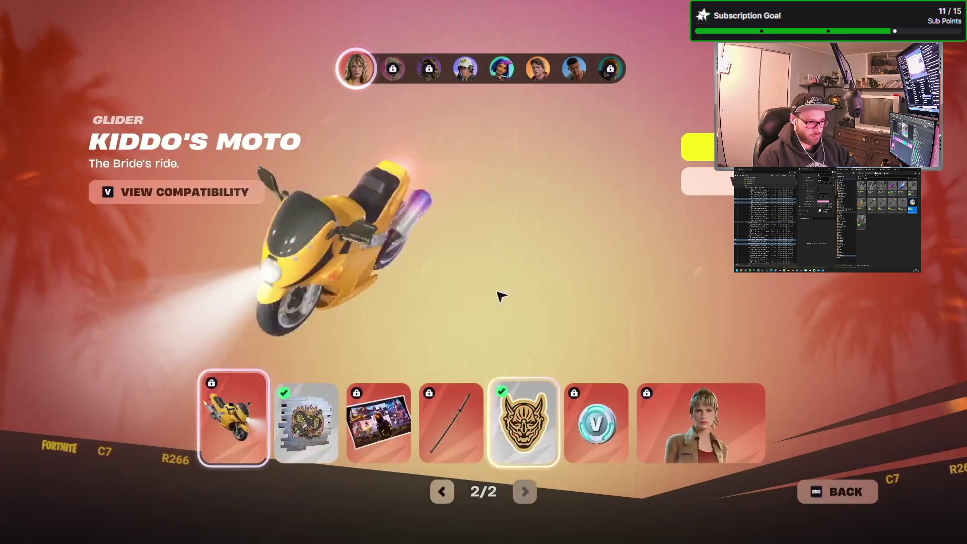
pyautogui.press('Escape')
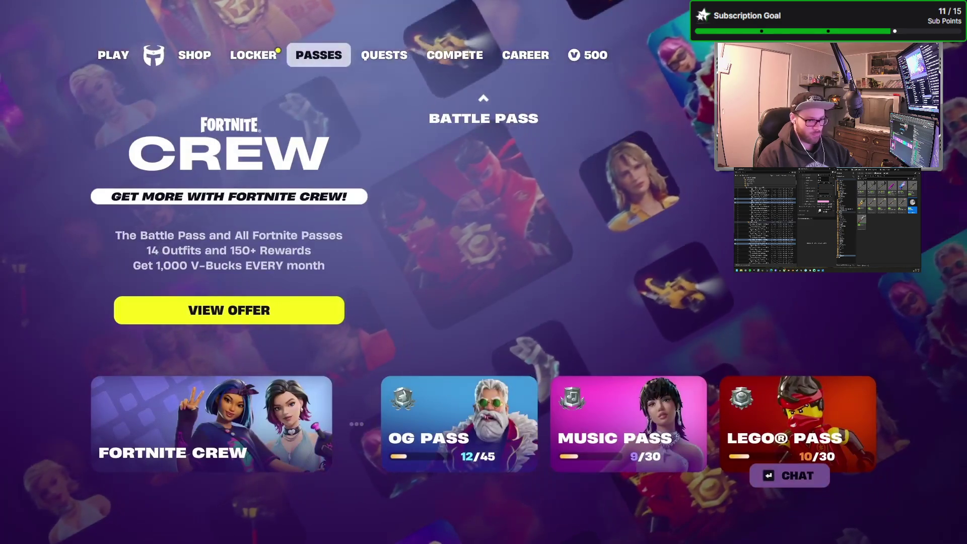
pyautogui.press('o')
pyautogui.press('Escape')
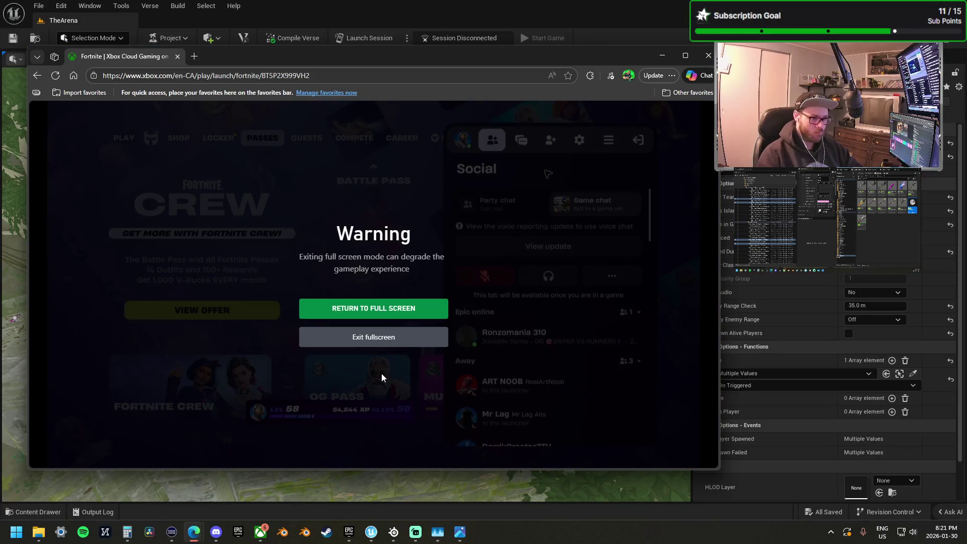
# Step: Close the cloud-gaming browser and frame the selected spawn pad in the viewport
pyautogui.click(704, 54)
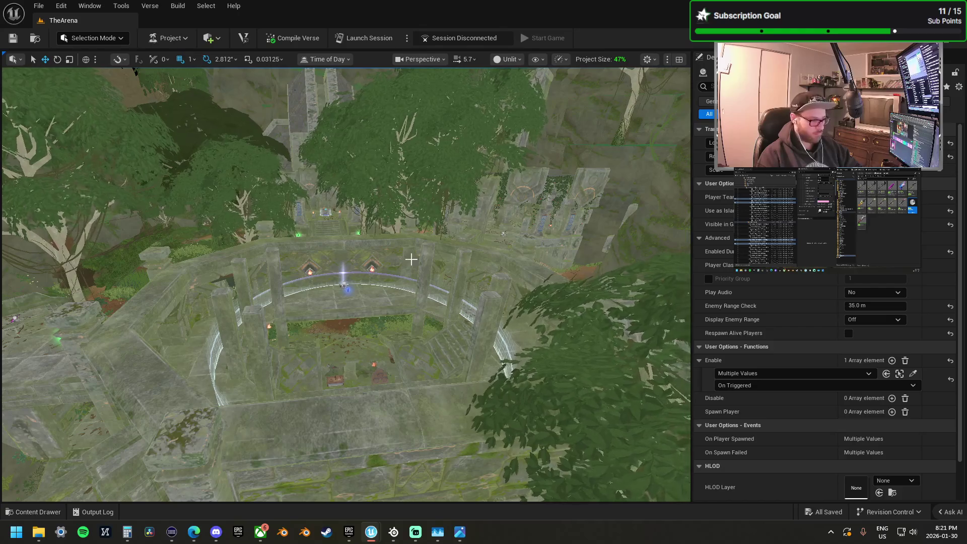
pyautogui.scroll(3, 372, 235)
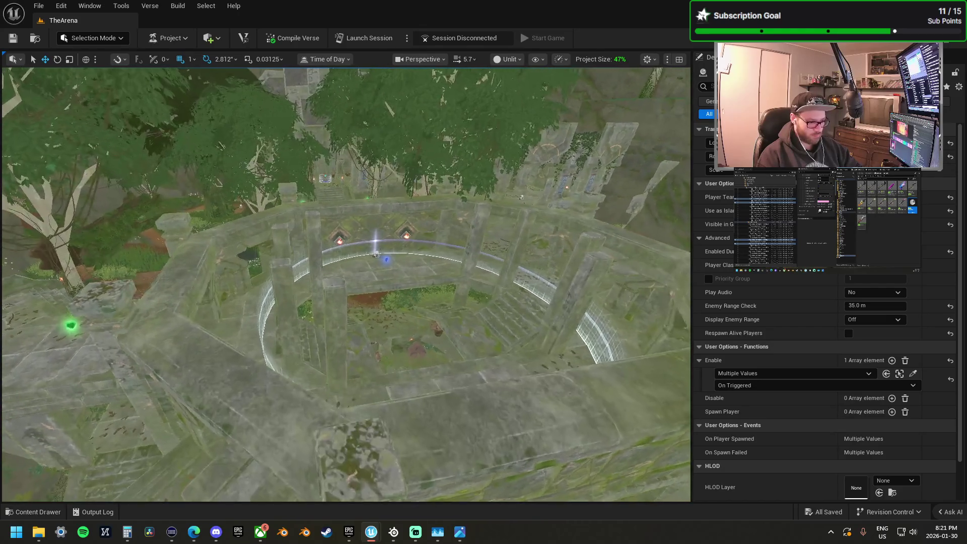
pyautogui.press('f')
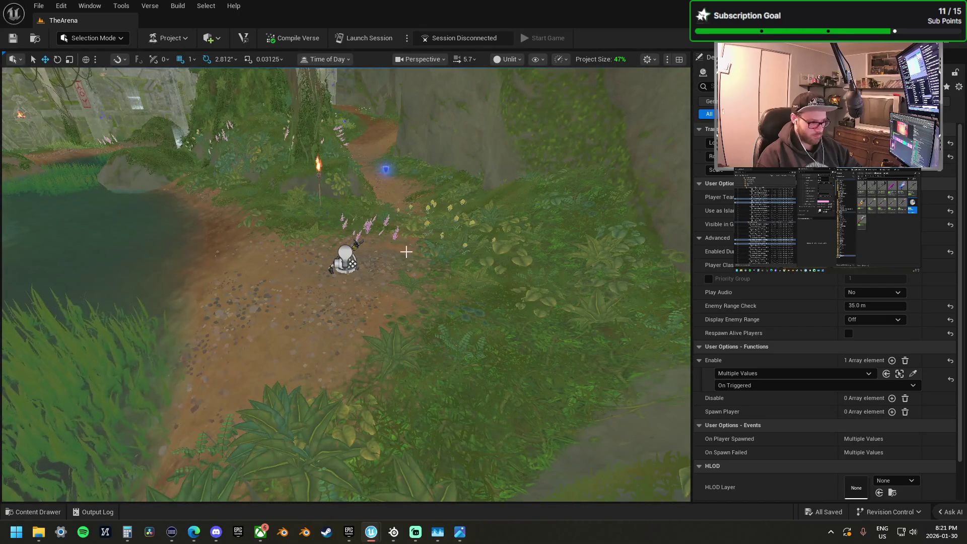
# Step: Select and frame the device beside the spawn pad, tilting down over its range spheres
pyautogui.click(400, 264)
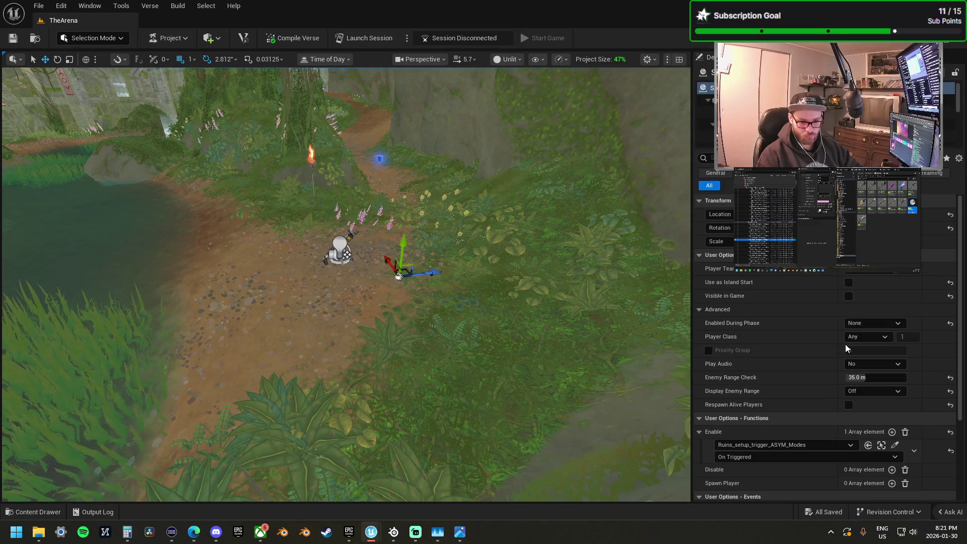
pyautogui.scroll(2, 484, 327)
pyautogui.scroll(1, 484, 327)
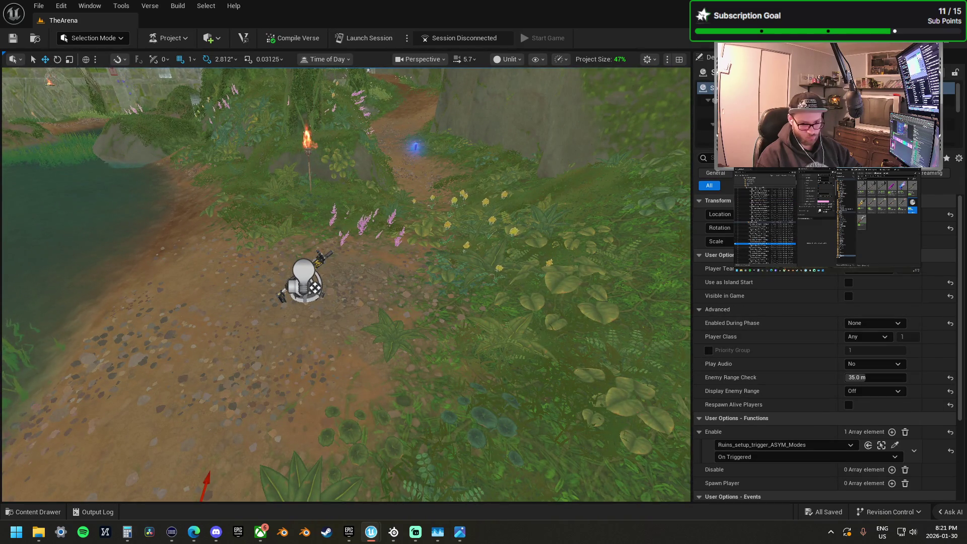
pyautogui.press('f')
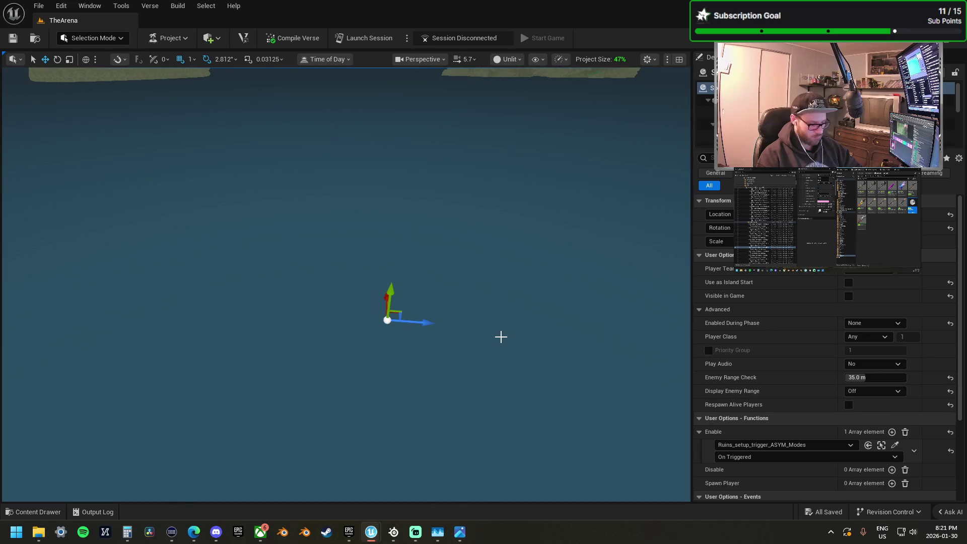
pyautogui.scroll(-10, 500, 337)
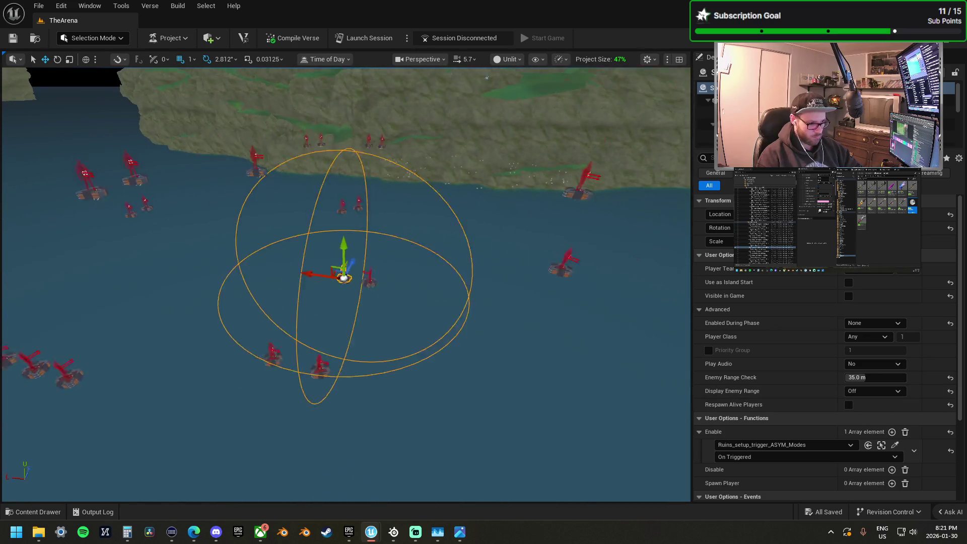
pyautogui.moveTo(428, 316)
pyautogui.mouseDown()
pyautogui.moveTo(428, 352)
pyautogui.moveTo(428, 316)
pyautogui.mouseUp()
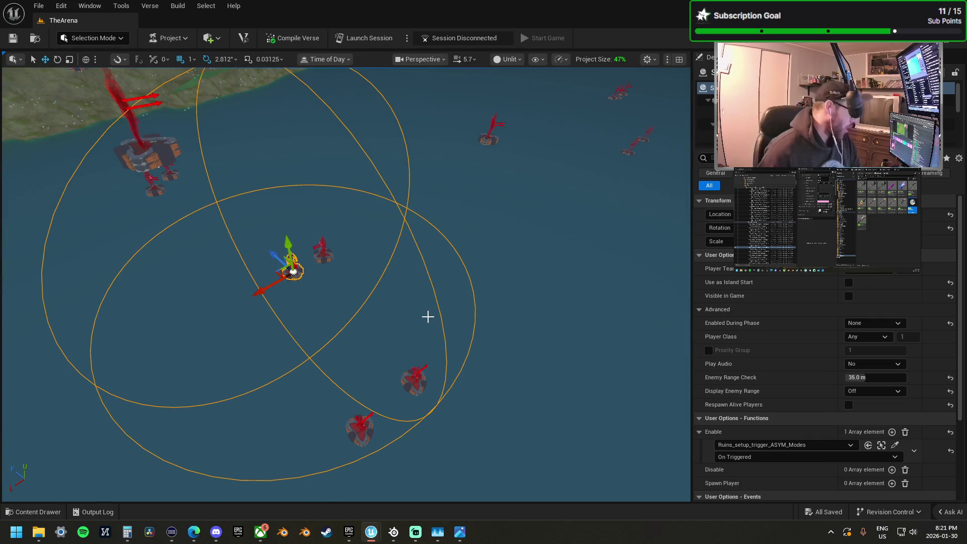